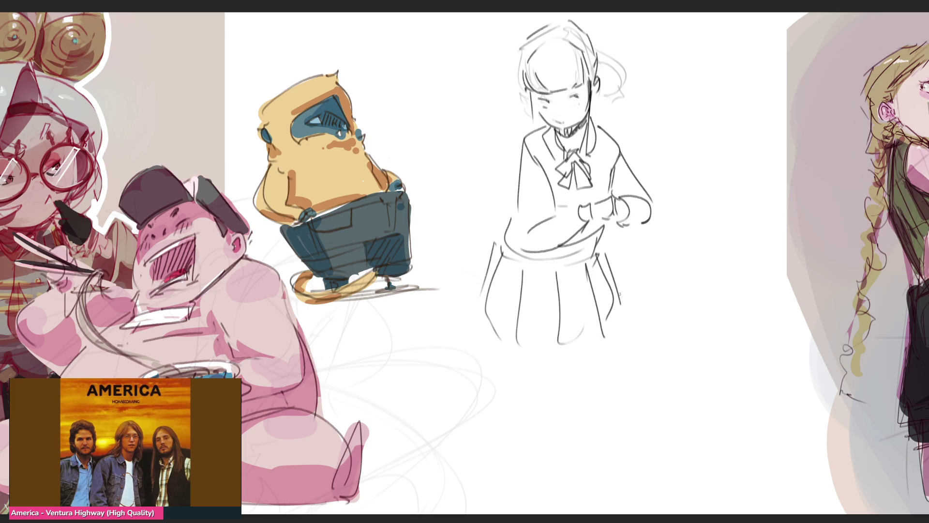
Step: Sketch the left side of the hair, the hair top and a curled ponytail, undoing a stray stroke
left_click_drag(527, 58, 535, 125)
mouse_move(524, 47)
left_mouse_down()
mouse_move(580, 24)
mouse_move(619, 111)
mouse_move(610, 127)
left_mouse_up()
mouse_move(526, 107)
left_mouse_down()
mouse_move(528, 127)
mouse_move(580, 103)
mouse_move(578, 94)
left_mouse_up()
key("ctrl+z")
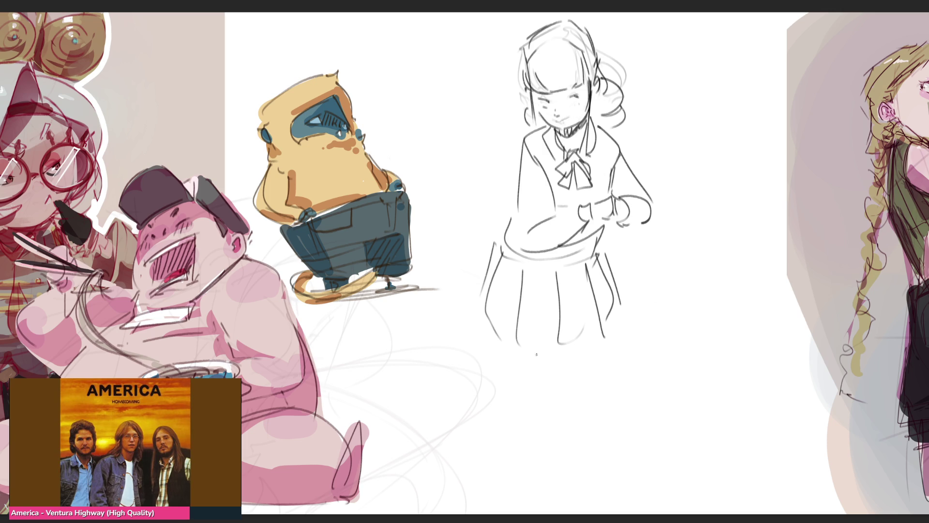
Step: Extend the skirt downward and draw the legs below it
mouse_move(485, 316)
left_mouse_down()
mouse_move(576, 415)
mouse_move(593, 347)
mouse_move(550, 396)
mouse_move(552, 423)
left_mouse_up()
mouse_move(524, 416)
left_mouse_down()
mouse_move(514, 393)
mouse_move(543, 513)
left_mouse_up()
left_click_drag(592, 338, 580, 513)
left_click_drag(551, 349, 562, 486)
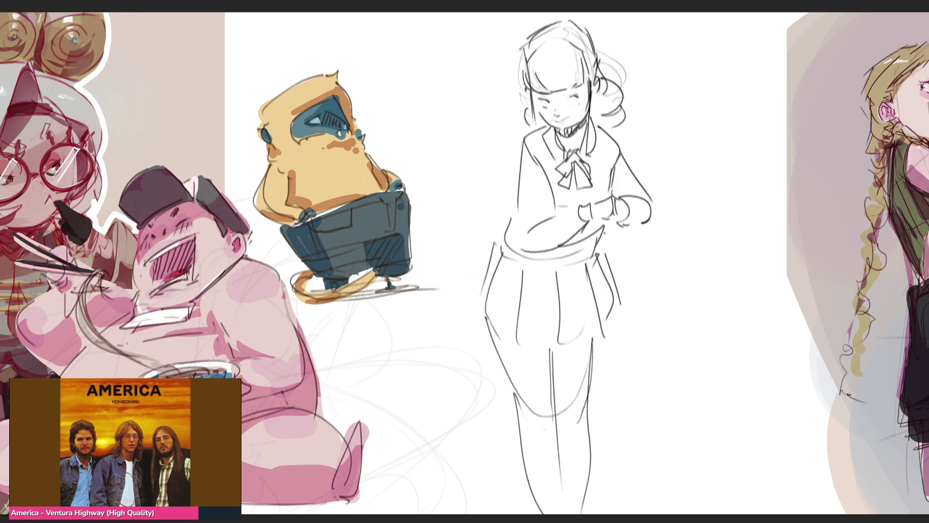
Step: Lighten the old head strokes and draw a new face with jaw and closed eyes
left_click_drag(557, 53, 625, 82)
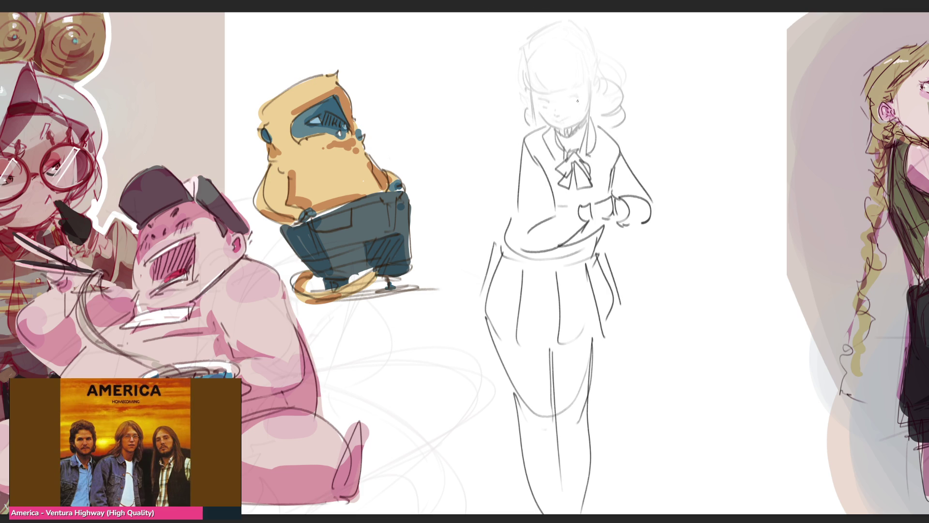
mouse_move(536, 111)
left_mouse_down()
mouse_move(531, 82)
mouse_move(556, 58)
mouse_move(582, 109)
mouse_move(574, 114)
mouse_move(530, 84)
mouse_move(583, 96)
mouse_move(566, 125)
mouse_move(575, 120)
left_mouse_up()
key("ctrl+z")
key("ctrl+z")
left_click_drag(533, 83, 587, 88)
Step: Add an ear, hair strands, cheek marks and a jawline around the chin
mouse_move(584, 38)
left_mouse_down()
mouse_move(587, 64)
mouse_move(542, 76)
left_mouse_up()
left_click_drag(586, 43, 591, 80)
mouse_move(531, 101)
left_mouse_down()
mouse_move(528, 118)
mouse_move(559, 108)
left_mouse_up()
left_click_drag(596, 35, 596, 91)
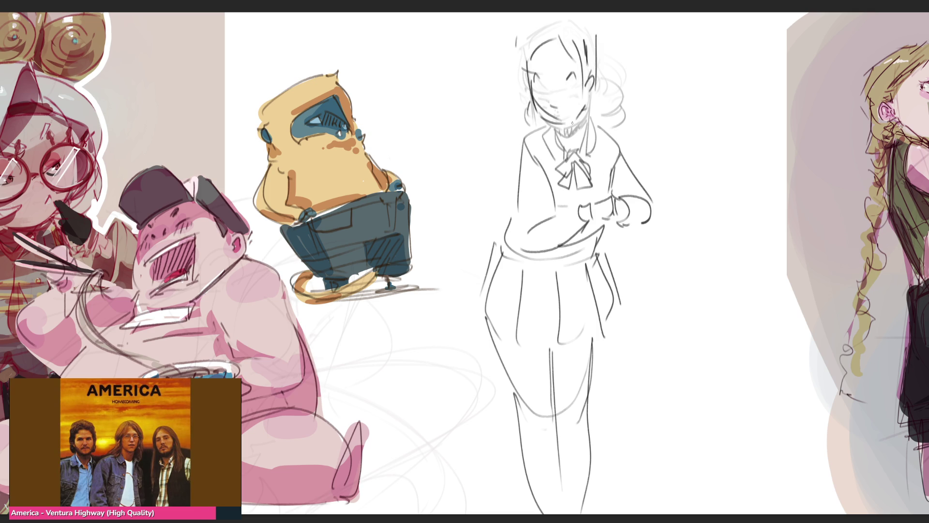
mouse_move(537, 104)
left_mouse_down()
mouse_move(559, 118)
mouse_move(537, 105)
mouse_move(583, 106)
mouse_move(576, 112)
left_mouse_up()
left_click_drag(590, 64, 579, 118)
left_click_drag(554, 121, 558, 130)
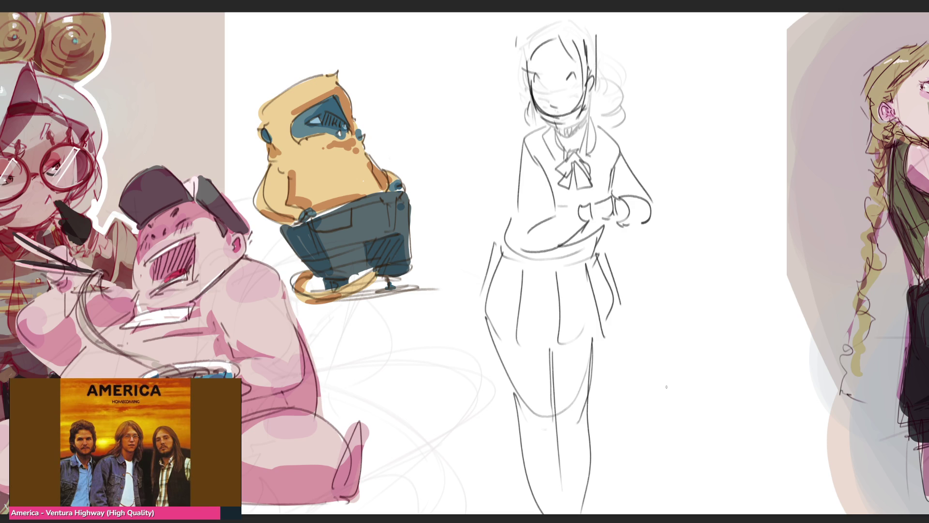
Step: Add hair locks, round side hair buns and curved locks by the collar
left_click_drag(597, 30, 596, 90)
left_click_drag(598, 47, 590, 108)
mouse_move(511, 58)
left_mouse_down()
mouse_move(490, 143)
mouse_move(516, 122)
left_mouse_up()
mouse_move(509, 80)
left_mouse_down()
mouse_move(527, 103)
mouse_move(518, 127)
mouse_move(566, 117)
left_mouse_up()
key("ctrl+z")
key("ctrl+z")
key("ctrl+z")
mouse_move(595, 115)
left_mouse_down()
mouse_move(605, 84)
mouse_move(624, 127)
left_mouse_up()
mouse_move(599, 84)
left_mouse_down()
mouse_move(638, 137)
mouse_move(633, 158)
left_mouse_up()
left_click_drag(490, 148, 515, 169)
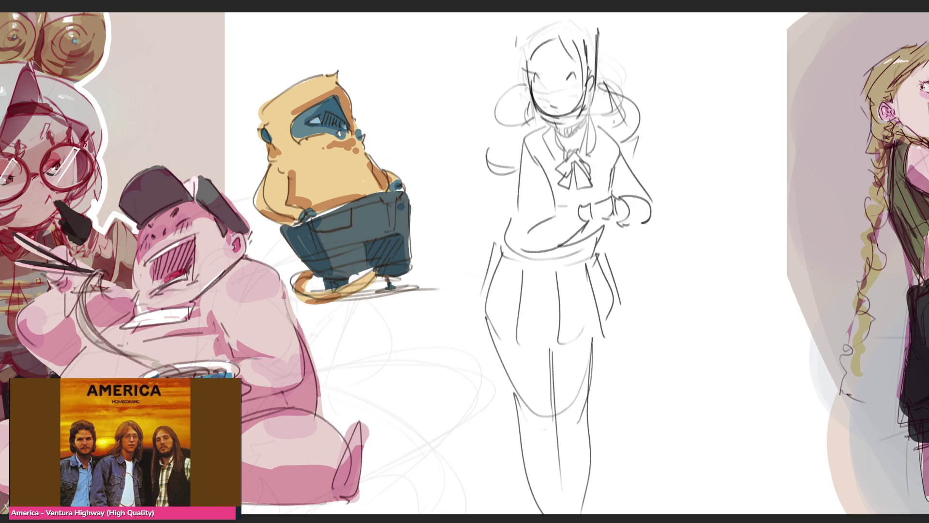
Step: Draw eyebrows and a mouth on the face, with faint marks near the neck
left_click_drag(524, 67, 595, 57)
mouse_move(538, 95)
left_mouse_down()
mouse_move(562, 92)
mouse_move(551, 107)
mouse_move(558, 107)
left_mouse_up()
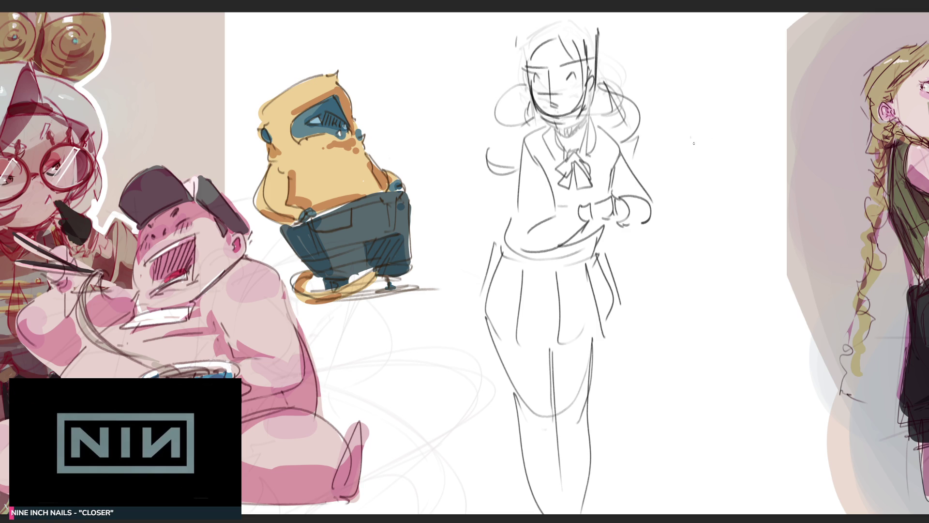
mouse_move(586, 88)
left_mouse_down()
mouse_move(582, 128)
mouse_move(555, 134)
left_mouse_up()
Step: Sketch the collar, neck, shoulder and torso lines
mouse_move(555, 117)
left_mouse_down()
mouse_move(540, 127)
mouse_move(565, 150)
left_mouse_up()
left_click_drag(587, 111, 585, 151)
left_click_drag(548, 120, 512, 174)
left_click_drag(596, 121, 622, 158)
left_click_drag(511, 143, 502, 220)
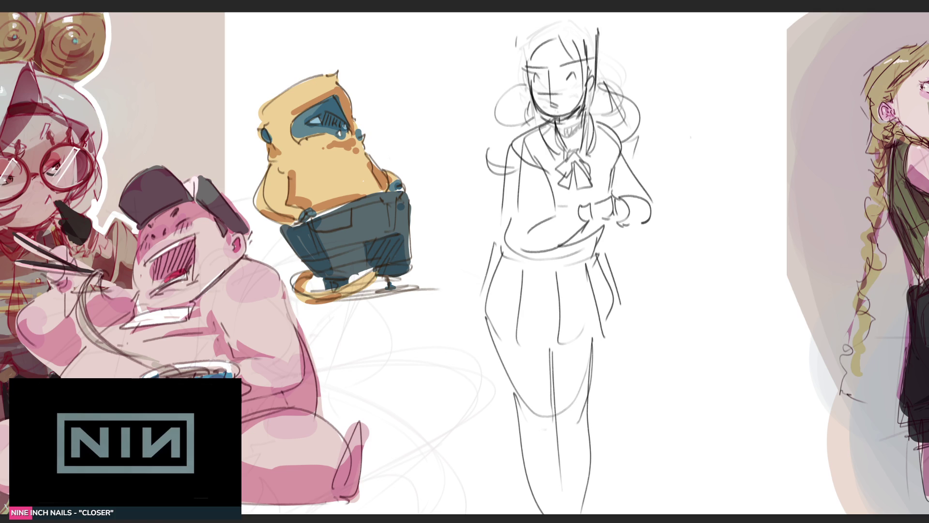
Step: Start the second figure's head and hair outline with long strands down the side
mouse_move(683, 119)
left_mouse_down()
mouse_move(662, 70)
mouse_move(695, 36)
mouse_move(729, 81)
left_mouse_up()
left_click_drag(660, 74, 682, 94)
mouse_move(697, 43)
left_mouse_down()
mouse_move(682, 100)
mouse_move(727, 88)
left_mouse_up()
left_click_drag(747, 46, 742, 80)
left_click_drag(725, 24, 743, 62)
mouse_move(672, 25)
left_mouse_down()
mouse_move(657, 77)
mouse_move(751, 45)
mouse_move(739, 144)
left_mouse_up()
left_click_drag(746, 59, 744, 70)
mouse_move(743, 69)
left_mouse_down()
mouse_move(719, 196)
mouse_move(764, 35)
left_mouse_up()
mouse_move(764, 33)
left_mouse_down()
mouse_move(786, 106)
mouse_move(759, 207)
left_mouse_up()
Step: Add a teardrop hair loop, long and inner hair strands, and a fringe line
left_click_drag(739, 218, 749, 227)
left_click_drag(653, 55, 676, 198)
left_click_drag(678, 123, 675, 159)
left_click_drag(674, 93, 700, 138)
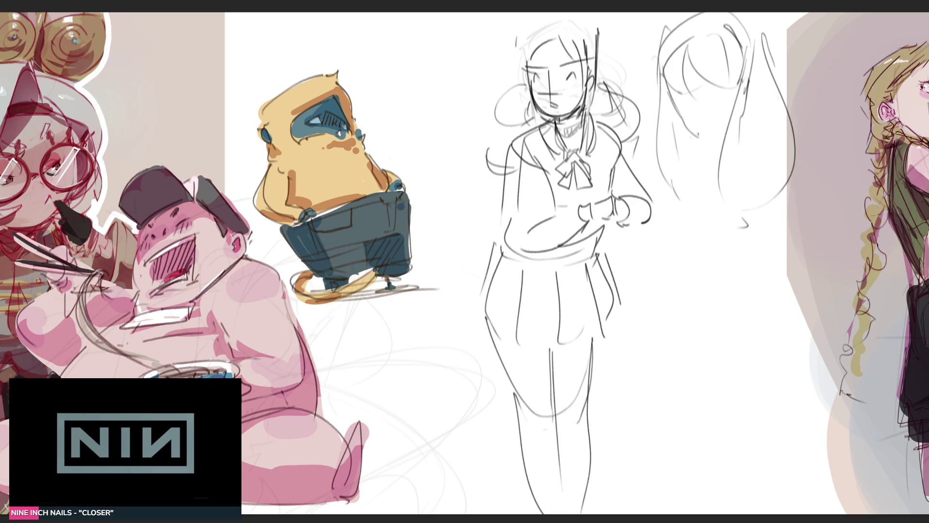
mouse_move(676, 99)
left_mouse_down()
mouse_move(723, 99)
mouse_move(738, 114)
mouse_move(724, 140)
left_mouse_up()
Step: Sketch the neck and a long body line below the hair
mouse_move(705, 153)
left_mouse_down()
mouse_move(718, 191)
mouse_move(706, 180)
mouse_move(692, 213)
left_mouse_up()
left_click_drag(709, 164, 698, 229)
mouse_move(700, 227)
left_mouse_down()
mouse_move(755, 196)
mouse_move(678, 223)
mouse_move(737, 205)
mouse_move(676, 244)
mouse_move(697, 275)
mouse_move(758, 256)
mouse_move(680, 325)
mouse_move(784, 273)
mouse_move(796, 205)
mouse_move(798, 291)
mouse_move(823, 155)
mouse_move(775, 309)
mouse_move(722, 354)
mouse_move(690, 364)
left_mouse_up()
mouse_move(684, 202)
left_mouse_down()
mouse_move(654, 343)
mouse_move(694, 351)
left_mouse_up()
mouse_move(691, 360)
left_mouse_down()
mouse_move(738, 335)
mouse_move(798, 333)
left_mouse_up()
Step: Outline a boxy torso with long lines down from it and a diagonal skirt hem
mouse_move(681, 324)
left_mouse_down()
mouse_move(693, 387)
mouse_move(804, 322)
left_mouse_up()
left_click_drag(691, 391, 758, 351)
left_click_drag(676, 347, 700, 483)
left_click_drag(697, 362, 721, 486)
mouse_move(733, 361)
left_mouse_down()
mouse_move(756, 452)
mouse_move(710, 493)
left_mouse_up()
left_click_drag(776, 354, 823, 445)
left_click_drag(804, 325, 839, 391)
left_click_drag(826, 338, 850, 354)
mouse_move(844, 377)
left_mouse_down()
mouse_move(774, 468)
mouse_move(863, 361)
mouse_move(774, 506)
mouse_move(746, 503)
left_mouse_up()
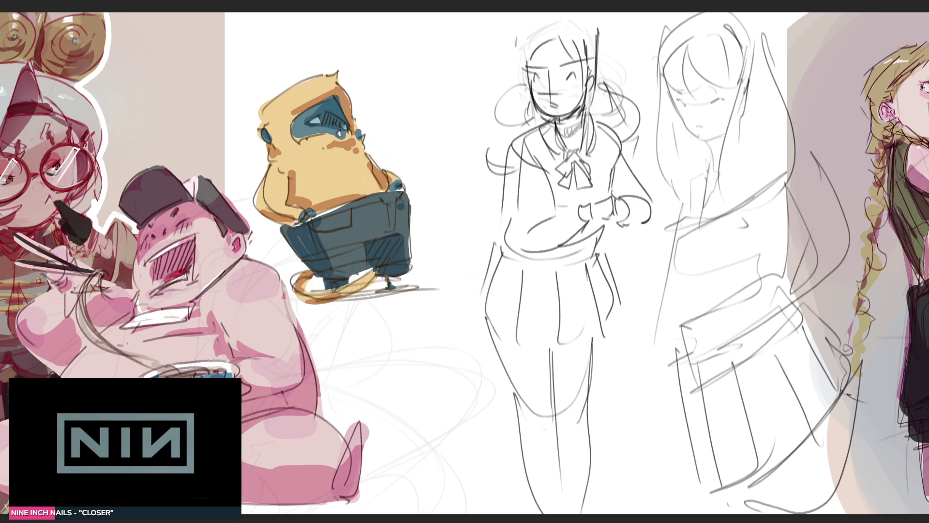
Step: Add strokes on the skirt's left side, then fade the rough sketches lighter
left_click_drag(682, 213, 657, 334)
mouse_move(648, 322)
left_mouse_down()
mouse_move(651, 400)
mouse_move(660, 409)
left_mouse_up()
left_click_drag(779, 290, 666, 401)
left_click_drag(799, 269, 822, 296)
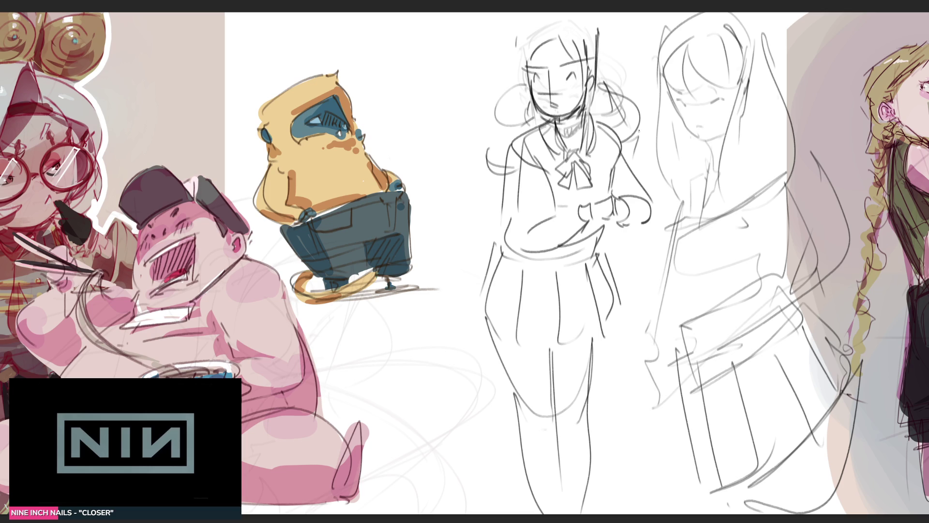
mouse_move(581, 73)
left_mouse_down()
mouse_move(678, 107)
mouse_move(372, 145)
mouse_move(702, 271)
mouse_move(847, 455)
left_mouse_up()
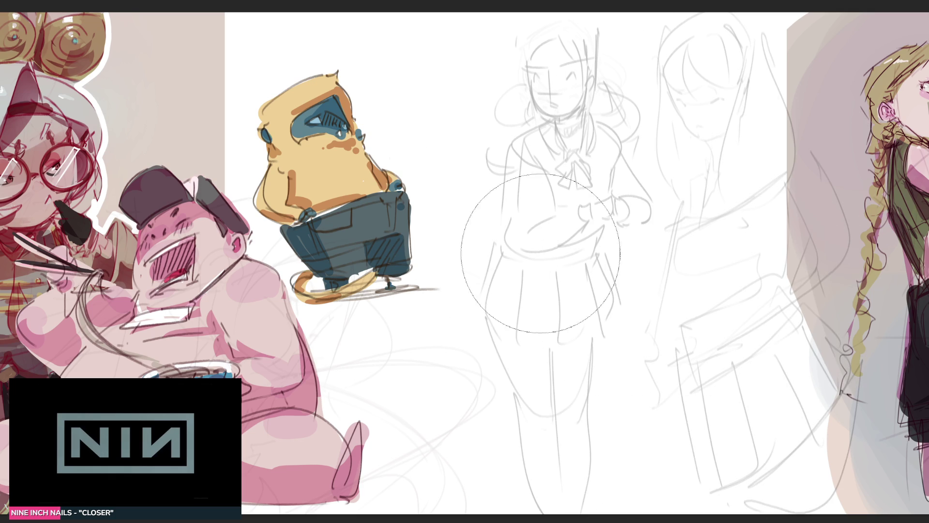
Step: Fade the schoolgirl rough with a soft eraser, then draw eyebrows and darken the right eye
left_click_drag(565, 172, 492, 435)
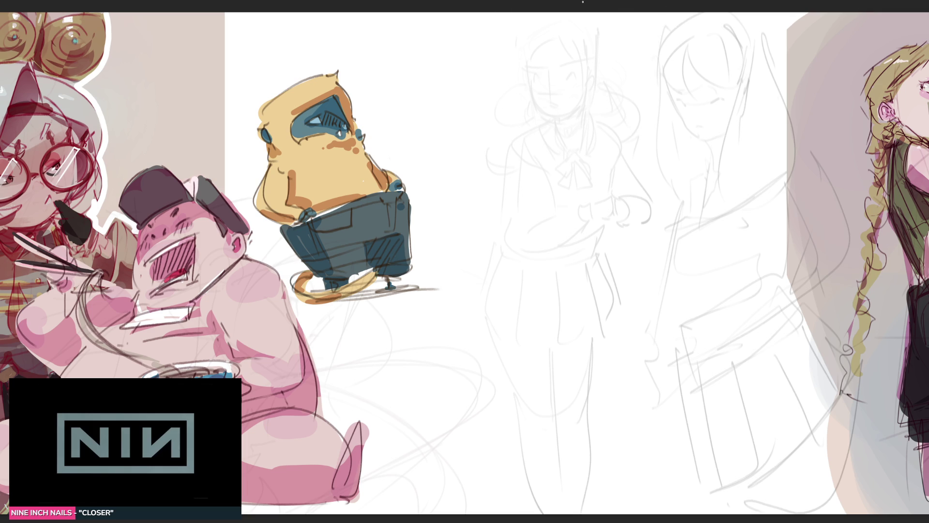
left_click_drag(530, 68, 582, 66)
left_click_drag(564, 82, 575, 80)
Step: Draw the jaw and cheek line and the first hair strands on the head
mouse_move(531, 85)
left_mouse_down()
mouse_move(548, 115)
mouse_move(564, 118)
mouse_move(596, 81)
left_mouse_up()
left_click_drag(583, 49, 591, 77)
left_click_drag(552, 33, 587, 75)
mouse_move(551, 35)
left_mouse_down()
mouse_move(521, 67)
mouse_move(526, 54)
mouse_move(526, 72)
left_mouse_up()
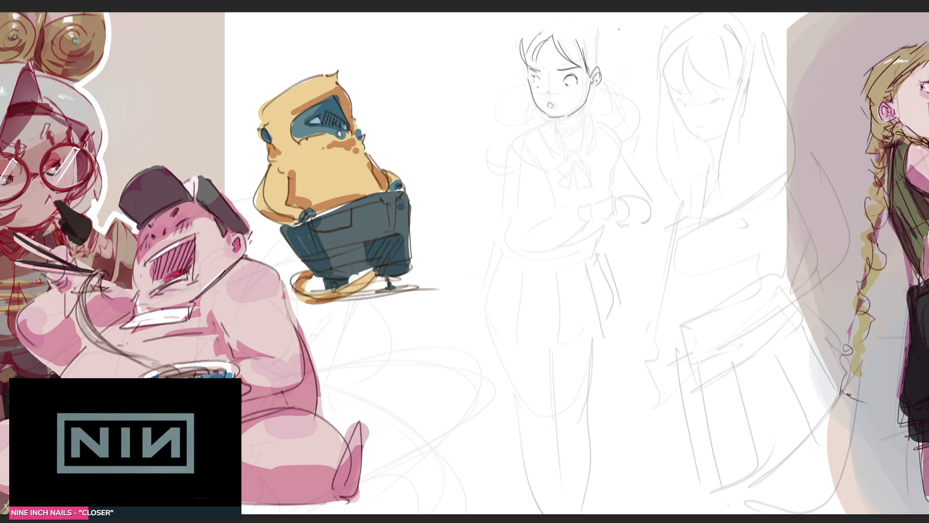
Step: Draw the top hair arc, lengthen the hair with a curl, and add the neck line
left_click_drag(603, 26, 605, 63)
left_click_drag(545, 14, 524, 30)
left_click_drag(590, 24, 604, 63)
left_click_drag(603, 34, 605, 62)
left_click_drag(521, 47, 536, 112)
left_click_drag(606, 47, 604, 111)
left_click_drag(604, 91, 608, 127)
mouse_move(591, 86)
left_mouse_down()
mouse_move(575, 128)
mouse_move(566, 125)
mouse_move(575, 134)
left_mouse_up()
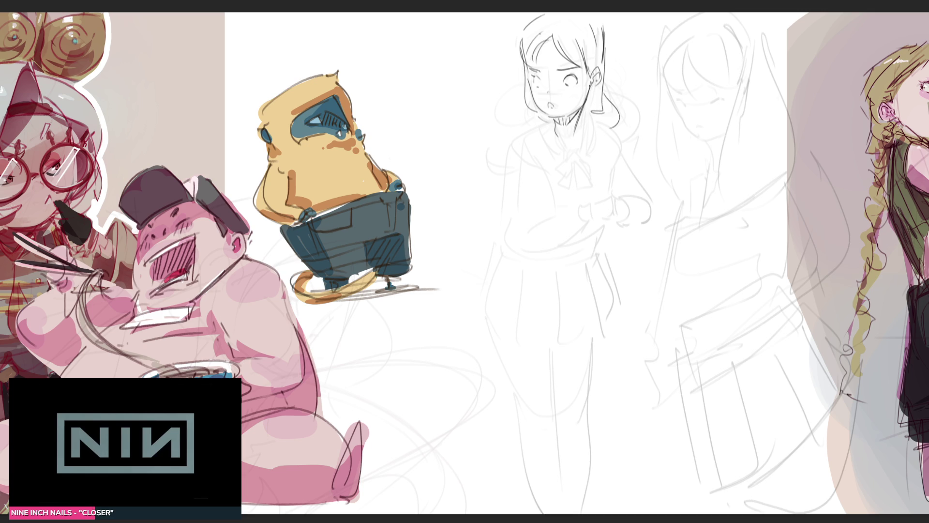
Step: Draw the sailor collar with the bow beneath it
mouse_move(538, 121)
left_mouse_down()
mouse_move(549, 152)
mouse_move(554, 128)
mouse_move(564, 164)
left_mouse_up()
left_click_drag(542, 122, 551, 159)
left_click_drag(581, 115, 571, 162)
left_click_drag(605, 114, 591, 152)
left_click_drag(544, 115, 524, 131)
mouse_move(576, 158)
left_mouse_down()
mouse_move(549, 177)
mouse_move(565, 174)
mouse_move(569, 193)
mouse_move(590, 187)
mouse_move(594, 172)
left_mouse_up()
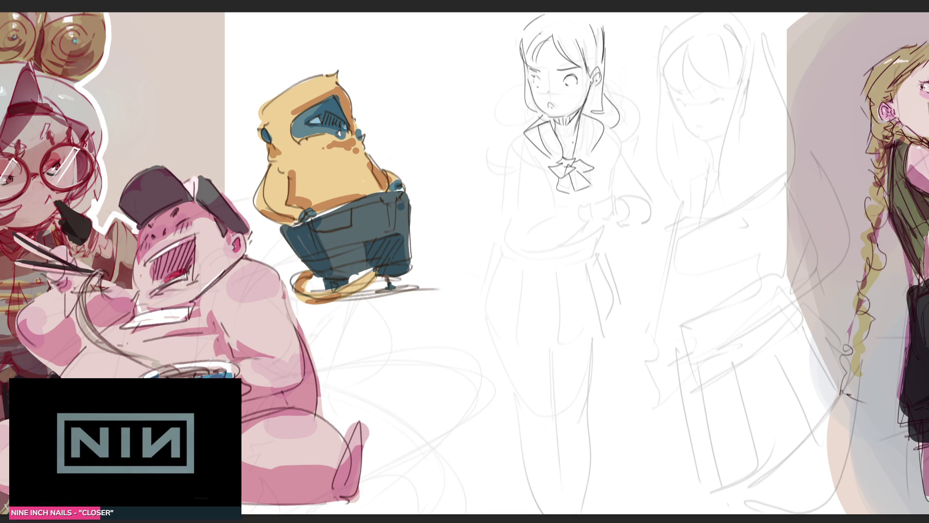
left_click_drag(574, 141, 577, 154)
Step: Draw the shoulders, the left arm and forearm, and two clasped fists
left_click_drag(620, 136, 617, 193)
mouse_move(527, 132)
left_mouse_down()
mouse_move(519, 140)
mouse_move(531, 196)
left_mouse_up()
left_click_drag(520, 137, 492, 213)
mouse_move(491, 219)
left_mouse_down()
mouse_move(523, 197)
mouse_move(523, 245)
mouse_move(564, 236)
left_mouse_up()
mouse_move(530, 204)
left_mouse_down()
mouse_move(562, 233)
mouse_move(575, 223)
mouse_move(566, 233)
mouse_move(602, 235)
mouse_move(591, 220)
mouse_move(607, 190)
left_mouse_up()
mouse_move(608, 191)
left_mouse_down()
mouse_move(615, 216)
mouse_move(623, 211)
mouse_move(603, 242)
mouse_move(639, 186)
left_mouse_up()
Step: Draw the right sleeve and arm, then the waistband lines
left_click_drag(615, 227, 650, 222)
left_click_drag(646, 181, 661, 204)
left_click_drag(622, 146, 650, 181)
mouse_move(536, 254)
left_mouse_down()
mouse_move(609, 235)
mouse_move(600, 251)
mouse_move(633, 293)
left_mouse_up()
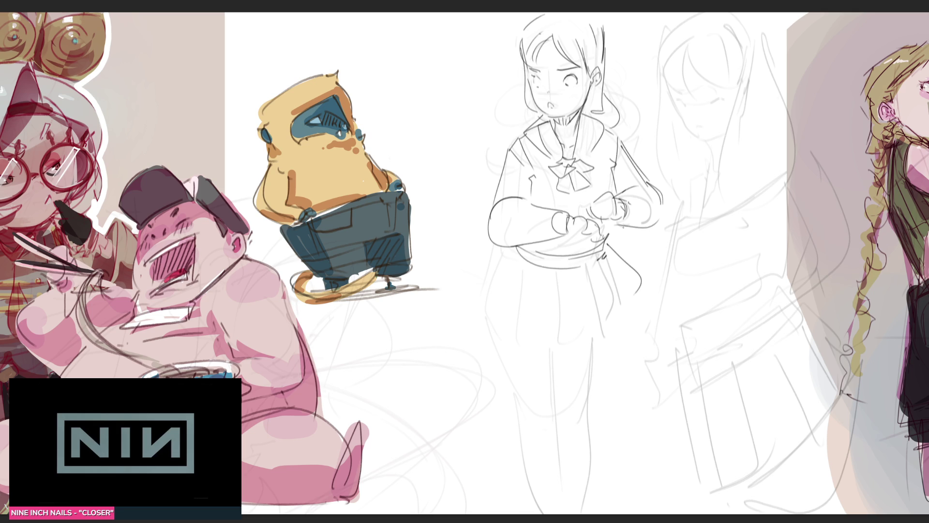
Step: Replace the old skirt curve with a folded, flared pleated skirt and hem
key("ctrl+z")
mouse_move(606, 258)
left_mouse_down()
mouse_move(642, 257)
mouse_move(643, 306)
left_mouse_up()
left_click_drag(644, 303, 629, 322)
left_click_drag(590, 283, 626, 338)
mouse_move(552, 279)
left_mouse_down()
mouse_move(602, 340)
mouse_move(564, 344)
left_mouse_up()
mouse_move(512, 274)
left_mouse_down()
mouse_move(480, 312)
mouse_move(511, 333)
left_mouse_up()
mouse_move(492, 248)
left_mouse_down()
mouse_move(477, 263)
mouse_move(485, 298)
mouse_move(538, 406)
left_mouse_up()
Step: Outline the legs below the skirt with inner leg and knee lines
left_click_drag(631, 333, 603, 513)
mouse_move(566, 348)
left_mouse_down()
mouse_move(570, 421)
mouse_move(549, 450)
left_mouse_up()
left_click_drag(529, 405, 550, 504)
left_click_drag(571, 414, 582, 432)
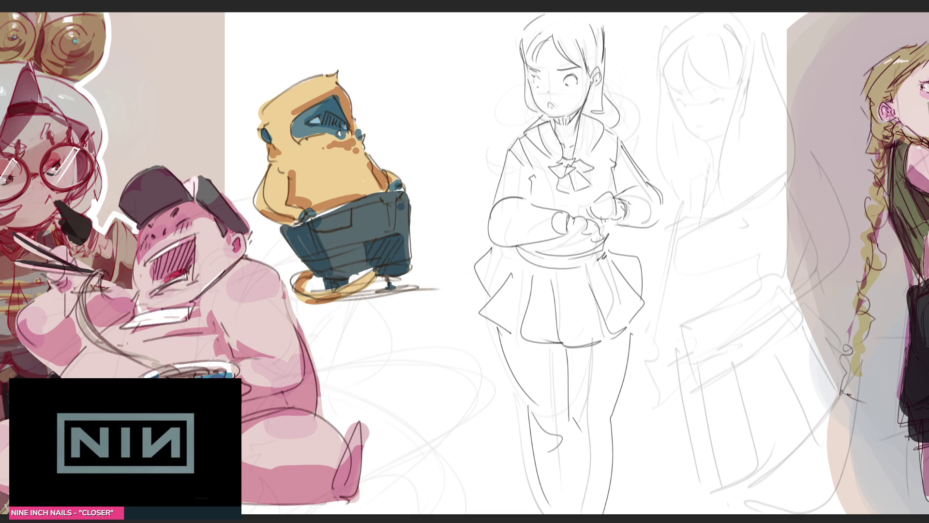
Step: Reshape the right hand and sweep a loop around the waist
mouse_move(602, 186)
left_mouse_down()
mouse_move(611, 192)
mouse_move(583, 198)
left_mouse_up()
mouse_move(584, 197)
left_mouse_down()
mouse_move(585, 218)
mouse_move(614, 225)
mouse_move(580, 211)
mouse_move(600, 252)
mouse_move(690, 266)
left_mouse_up()
mouse_move(594, 246)
left_mouse_down()
mouse_move(605, 239)
mouse_move(685, 285)
left_mouse_up()
left_click_drag(656, 265, 688, 271)
mouse_move(659, 236)
left_mouse_down()
mouse_move(664, 292)
mouse_move(687, 241)
left_mouse_up()
left_click_drag(667, 288, 660, 298)
mouse_move(609, 177)
left_mouse_down()
mouse_move(602, 194)
mouse_move(613, 205)
left_mouse_up()
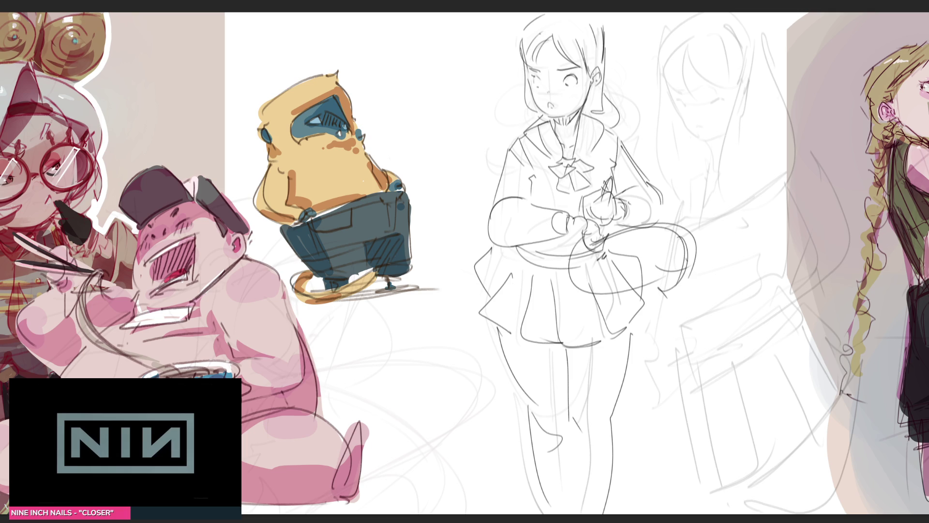
Step: Redraw the ear with an inner curl, lengthen the hair outlines, add bangs and a thigh line
left_click_drag(599, 65, 595, 89)
left_click_drag(526, 65, 531, 120)
mouse_move(602, 34)
left_mouse_down()
mouse_move(607, 121)
mouse_move(618, 135)
left_mouse_up()
mouse_move(524, 38)
left_mouse_down()
mouse_move(550, 14)
mouse_move(603, 42)
mouse_move(559, 59)
left_mouse_up()
left_click_drag(559, 58, 571, 63)
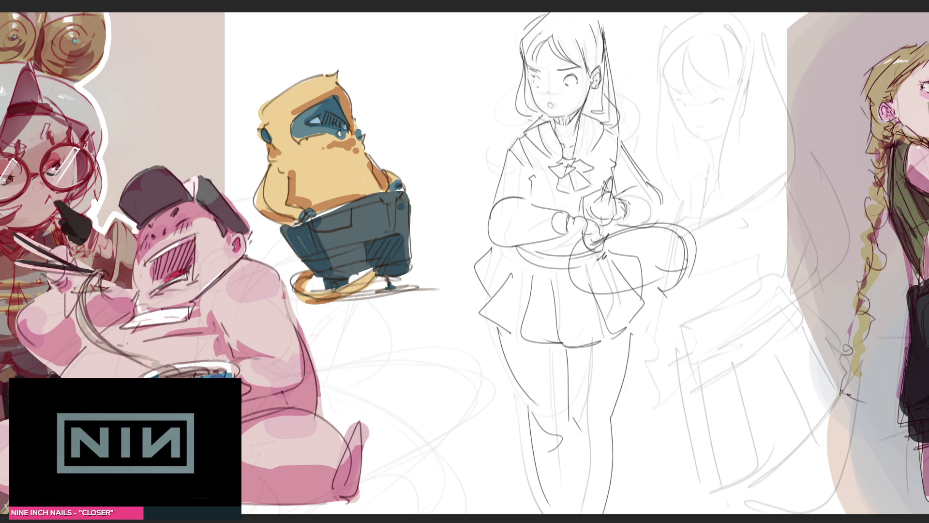
mouse_move(508, 359)
left_mouse_down()
mouse_move(565, 374)
mouse_move(626, 351)
left_mouse_up()
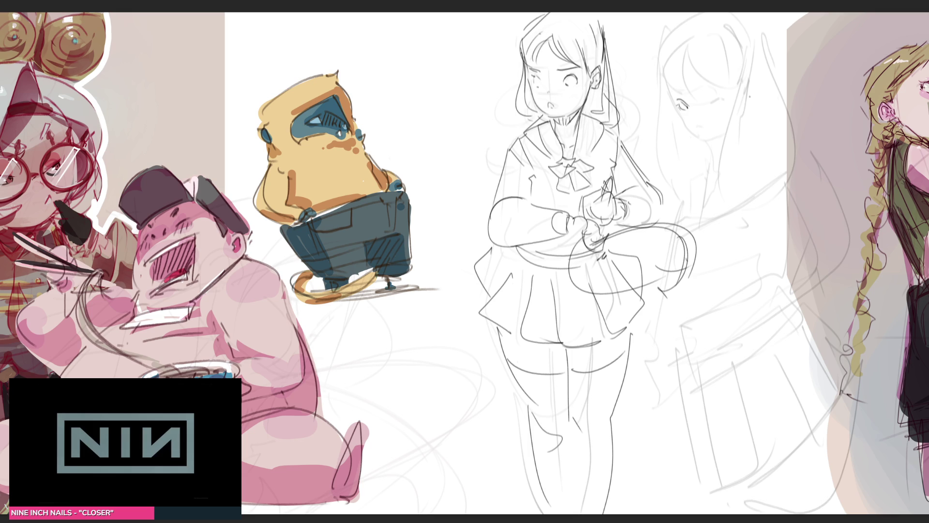
Step: Draw the faded right figure's closed eyes, cheek and jaw, and bangs outline
mouse_move(709, 103)
left_mouse_down()
mouse_move(731, 99)
mouse_move(714, 91)
left_mouse_up()
mouse_move(674, 110)
left_mouse_down()
mouse_move(703, 137)
mouse_move(728, 129)
left_mouse_up()
mouse_move(683, 54)
left_mouse_down()
mouse_move(696, 93)
mouse_move(658, 72)
mouse_move(690, 92)
mouse_move(719, 77)
mouse_move(685, 43)
mouse_move(736, 44)
mouse_move(743, 78)
left_mouse_up()
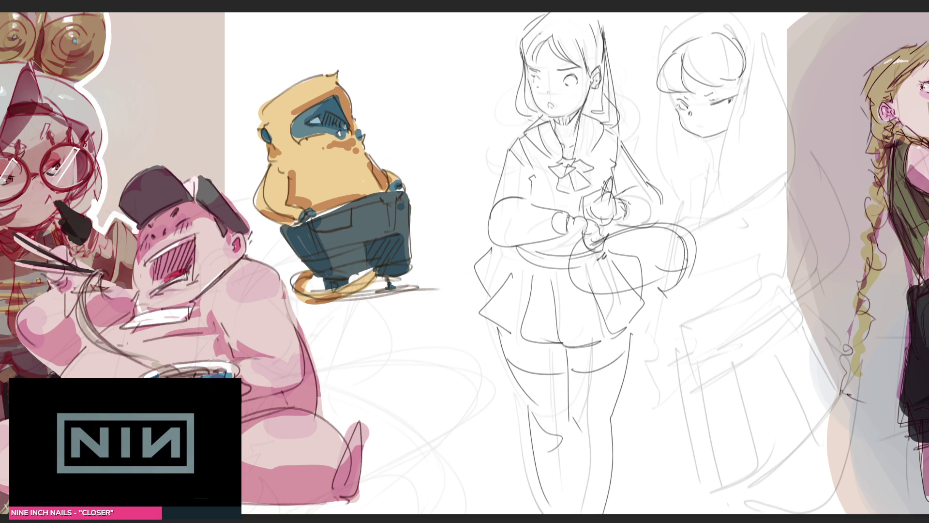
left_click_drag(678, 115, 688, 113)
left_click_drag(719, 104, 732, 101)
Step: Outline her long hair on both sides, the top of the head, and her chin and neck
mouse_move(749, 52)
left_mouse_down()
mouse_move(707, 163)
mouse_move(729, 177)
mouse_move(732, 168)
left_mouse_up()
mouse_move(663, 87)
left_mouse_down()
mouse_move(646, 156)
mouse_move(697, 158)
left_mouse_up()
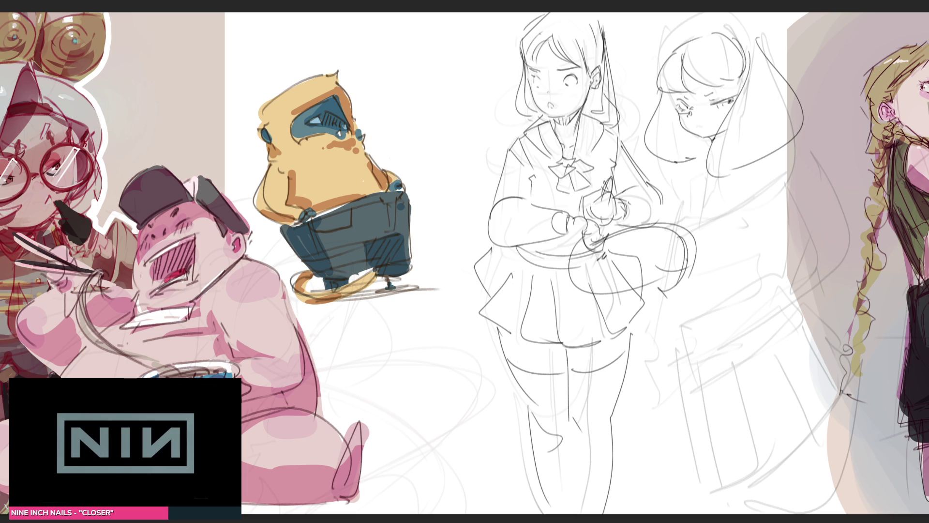
left_click_drag(662, 59, 693, 28)
mouse_move(737, 38)
left_mouse_down()
mouse_move(760, 12)
mouse_move(771, 57)
left_mouse_up()
mouse_move(705, 146)
left_mouse_down()
mouse_move(677, 171)
mouse_move(697, 166)
left_mouse_up()
mouse_move(774, 154)
left_mouse_down()
mouse_move(810, 137)
mouse_move(723, 171)
left_mouse_up()
mouse_move(793, 144)
left_mouse_down()
mouse_move(804, 150)
mouse_move(784, 228)
left_mouse_up()
left_click_drag(691, 162, 668, 227)
Step: Sketch the second girl's neck and torso lines
left_click_drag(687, 228, 714, 216)
left_click_drag(771, 170, 758, 184)
left_click_drag(730, 206, 714, 216)
left_click_drag(773, 175, 778, 202)
left_click_drag(689, 175, 686, 233)
left_click_drag(774, 209, 687, 232)
mouse_move(688, 229)
left_mouse_down()
mouse_move(684, 246)
mouse_move(773, 217)
left_mouse_up()
Step: Sketch her waist lines and the skirt's side edges, bottom edge and hem details
mouse_move(773, 218)
left_mouse_down()
mouse_move(789, 237)
mouse_move(692, 276)
left_mouse_up()
left_click_drag(690, 245, 691, 279)
mouse_move(781, 230)
left_mouse_down()
mouse_move(692, 268)
mouse_move(689, 278)
left_mouse_up()
left_click_drag(689, 279, 721, 317)
left_click_drag(786, 233, 762, 322)
left_click_drag(713, 270, 729, 328)
left_click_drag(758, 329, 711, 342)
left_click_drag(713, 343, 737, 341)
left_click_drag(741, 277, 702, 297)
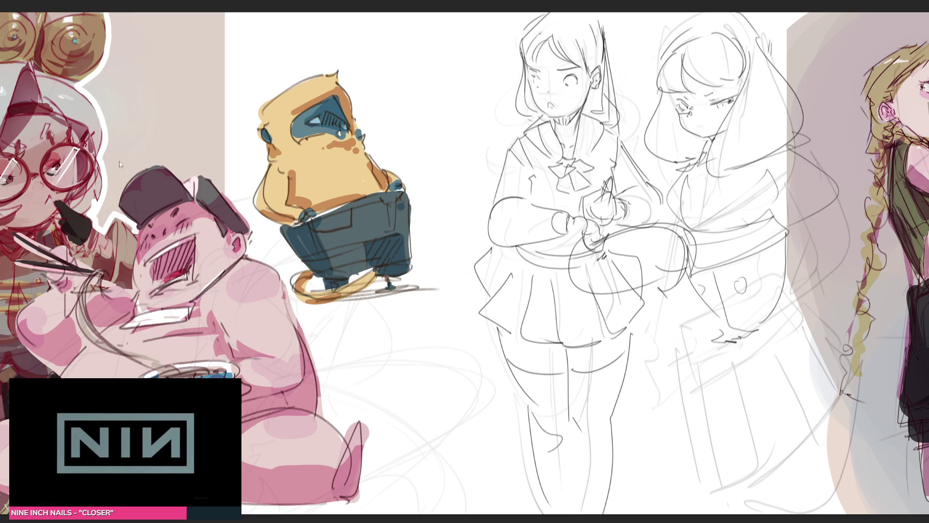
Step: Mirror the two-girl sketch, shear and stretch it slightly, then erase faint lower-leg strokes
key("h")
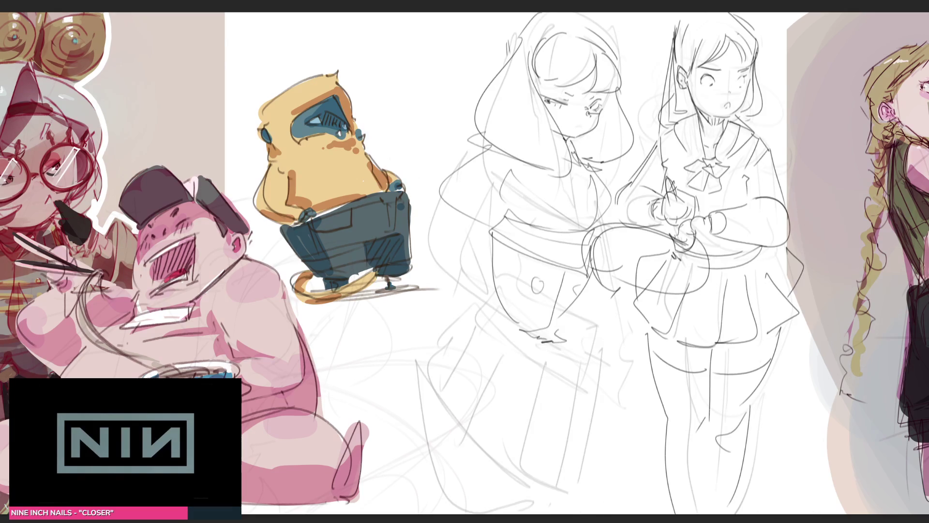
key("ctrl+t")
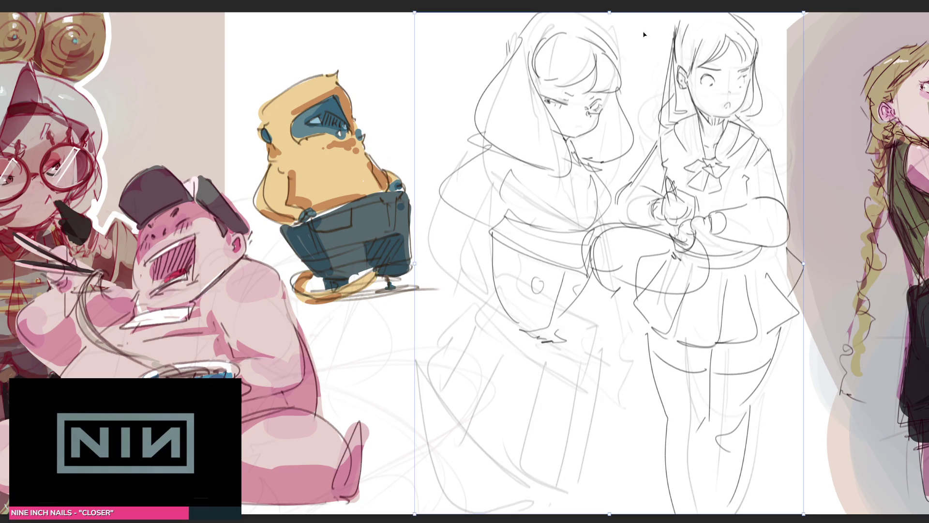
left_click_drag(610, 15, 602, 15)
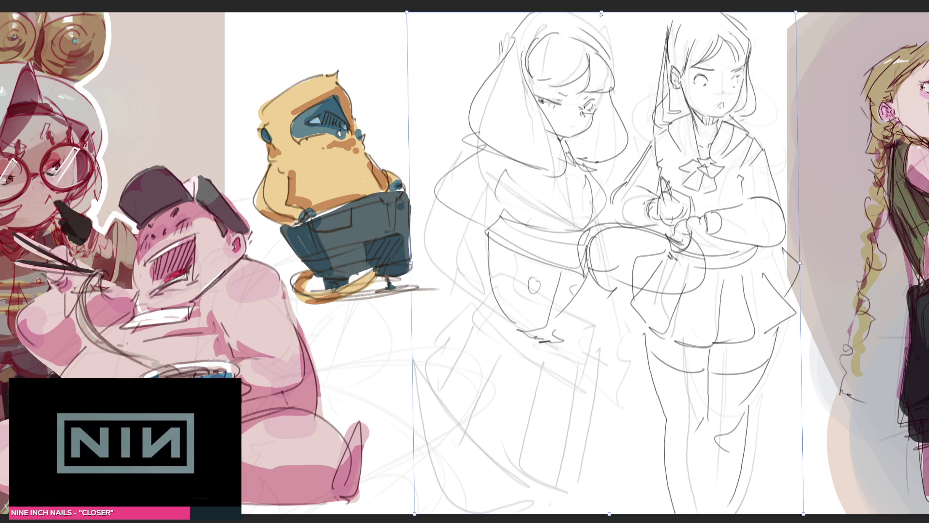
left_click_drag(796, 262, 801, 262)
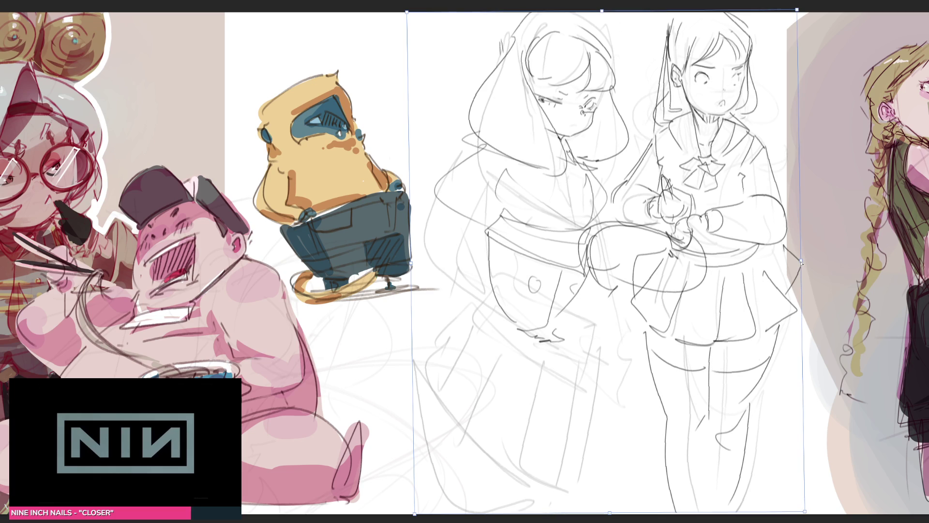
key("Return")
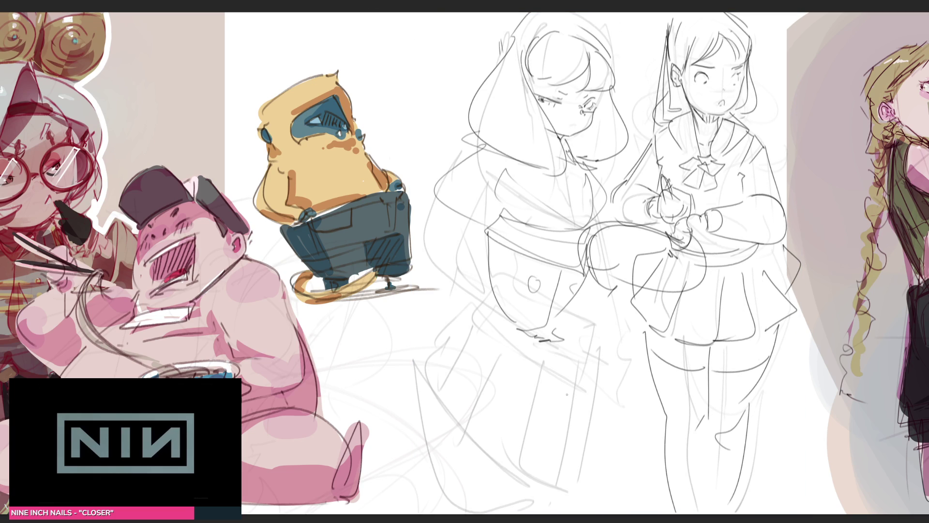
key("e")
mouse_move(473, 427)
left_mouse_down()
mouse_move(519, 489)
mouse_move(587, 374)
mouse_move(575, 348)
mouse_move(542, 350)
mouse_move(576, 424)
left_mouse_up()
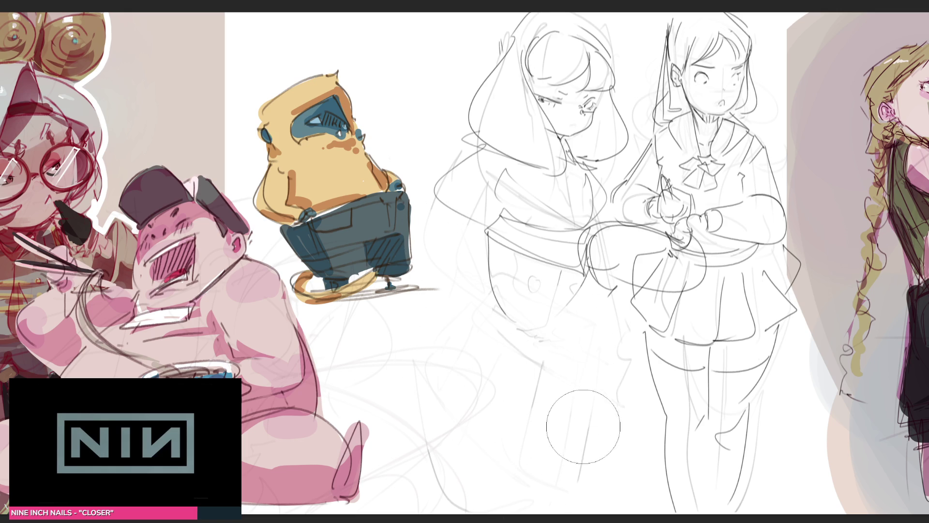
Step: With a smaller brush, ink the left girl's legs, foot, hem line and waist line
key("bracketleft")
key("bracketleft")
mouse_move(557, 268)
left_mouse_down()
mouse_move(551, 317)
mouse_move(529, 339)
mouse_move(578, 317)
left_mouse_up()
mouse_move(587, 267)
left_mouse_down()
mouse_move(591, 313)
mouse_move(564, 321)
mouse_move(562, 336)
mouse_move(570, 333)
left_mouse_up()
left_click_drag(486, 234, 512, 320)
mouse_move(476, 231)
left_mouse_down()
mouse_move(575, 257)
mouse_move(579, 236)
left_mouse_up()
left_click_drag(516, 213, 574, 230)
Step: Ink her collar lines, arm outline, right chest, waist diagonals and a ground shadow under her feet
mouse_move(562, 165)
left_mouse_down()
mouse_move(581, 228)
mouse_move(592, 187)
mouse_move(579, 232)
left_mouse_up()
left_click_drag(578, 231, 511, 212)
left_click_drag(517, 170, 491, 227)
mouse_move(487, 145)
left_mouse_down()
mouse_move(447, 180)
mouse_move(491, 223)
left_mouse_up()
left_click_drag(584, 161, 601, 216)
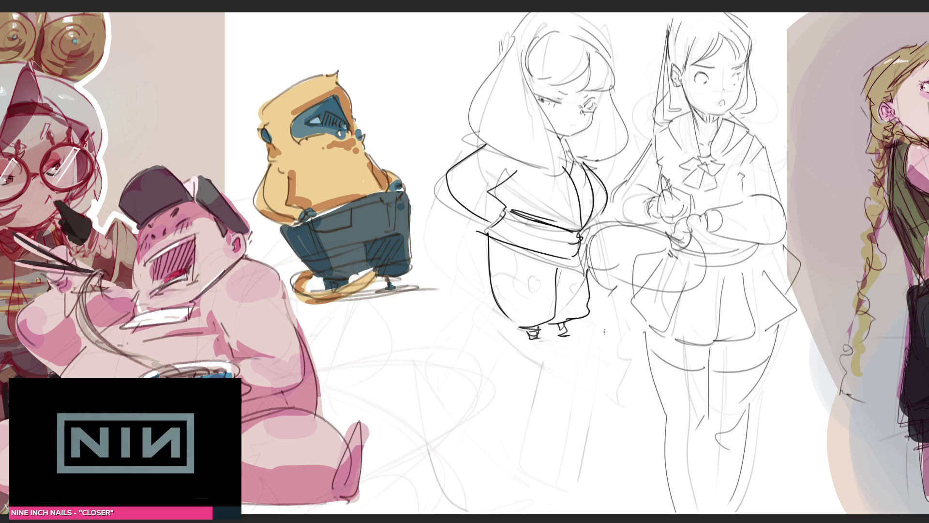
left_click_drag(576, 225, 591, 258)
left_click_drag(584, 224, 602, 258)
mouse_move(504, 343)
left_mouse_down()
mouse_move(474, 343)
mouse_move(627, 337)
left_mouse_up()
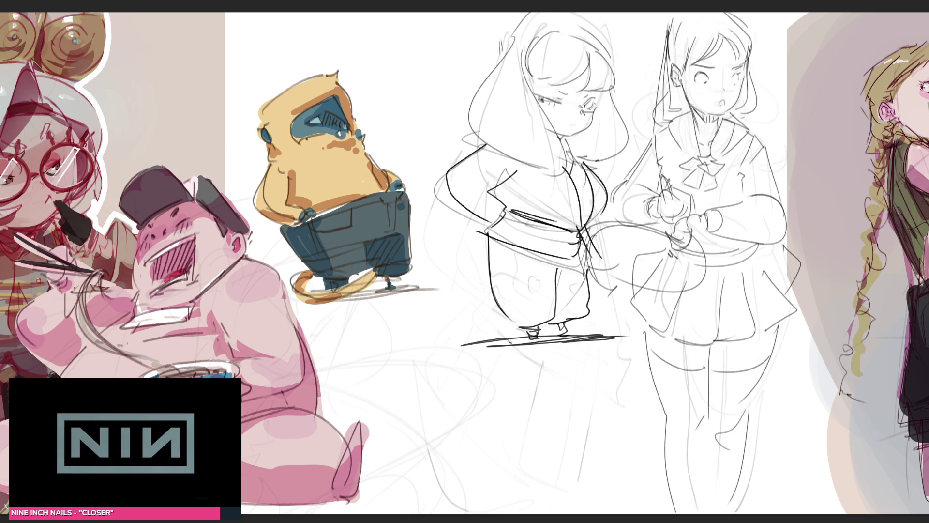
Step: Redraw the collar line, undoing the too-long stroke and replacing it with a shorter one
left_click_drag(562, 142, 576, 188)
left_click_drag(567, 139, 580, 194)
left_click_drag(568, 138, 578, 206)
left_click_drag(572, 148, 579, 226)
key("ctrl+z")
left_click_drag(587, 191, 579, 220)
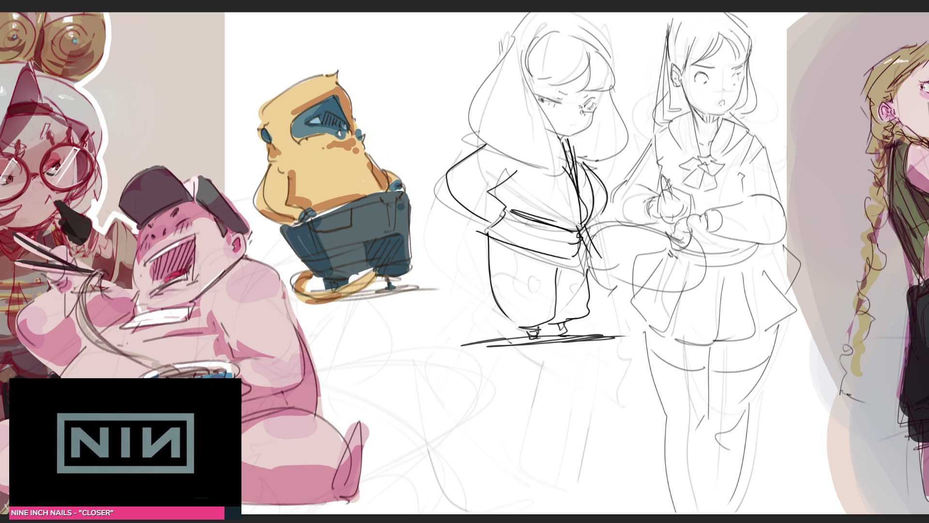
Step: Ink collar, shoulder and hair-edge details, undoing a stray tick by the eye
left_click_drag(544, 171, 574, 193)
mouse_move(572, 136)
left_mouse_down()
mouse_move(577, 179)
mouse_move(576, 145)
mouse_move(586, 181)
left_mouse_up()
left_click_drag(474, 125, 467, 147)
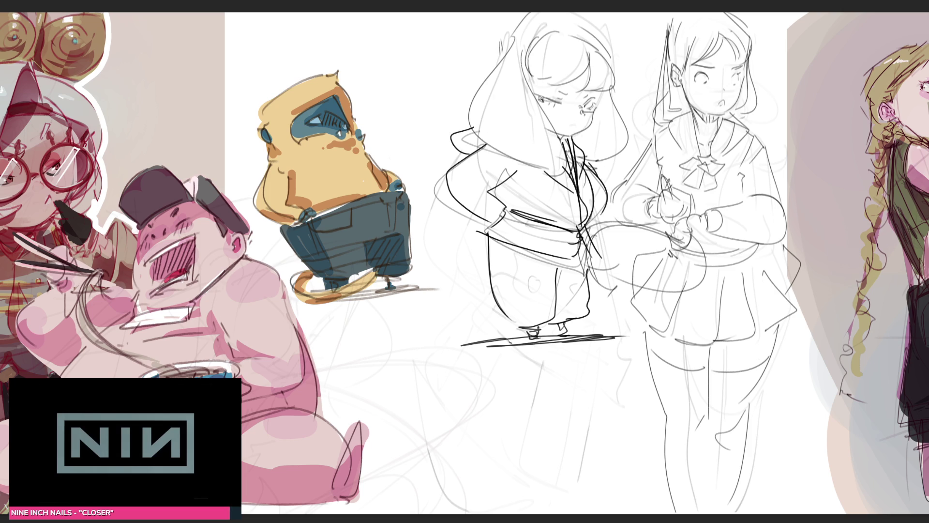
mouse_move(537, 95)
left_mouse_down()
mouse_move(563, 103)
mouse_move(568, 90)
mouse_move(591, 99)
mouse_move(593, 89)
mouse_move(599, 101)
mouse_move(603, 92)
mouse_move(553, 105)
mouse_move(586, 115)
left_mouse_up()
key("ctrl+z")
Step: Draw the left girl's wide toothy grin, an eyelash, and her bangs
mouse_move(557, 121)
left_mouse_down()
mouse_move(584, 128)
mouse_move(589, 119)
mouse_move(571, 125)
left_mouse_up()
mouse_move(571, 123)
left_mouse_down()
mouse_move(585, 118)
mouse_move(591, 127)
mouse_move(567, 136)
left_mouse_up()
left_click_drag(598, 88, 603, 96)
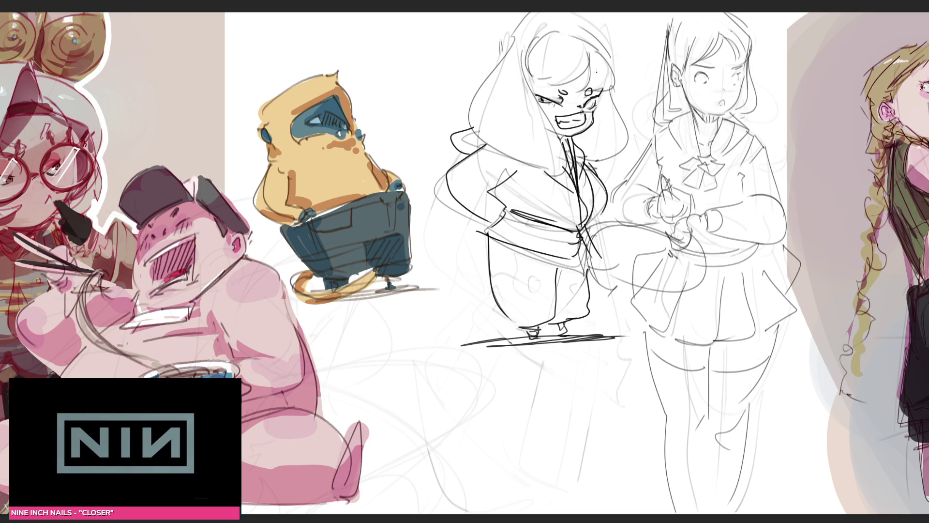
left_click_drag(534, 74, 576, 82)
mouse_move(588, 74)
left_mouse_down()
mouse_move(580, 47)
mouse_move(604, 69)
left_mouse_up()
Step: Ink bold outlines of her hair, face edge and neck, then add eyelashes to the schoolgirl
left_click_drag(591, 38, 614, 92)
left_click_drag(545, 38, 524, 94)
left_click_drag(533, 93, 555, 150)
mouse_move(500, 50)
left_mouse_down()
mouse_move(466, 92)
mouse_move(522, 140)
left_mouse_up()
left_click_drag(531, 145, 607, 137)
left_click_drag(603, 92, 610, 102)
left_click_drag(608, 132, 616, 138)
left_click_drag(613, 93, 628, 145)
left_click_drag(614, 62, 624, 92)
left_click_drag(543, 28, 591, 22)
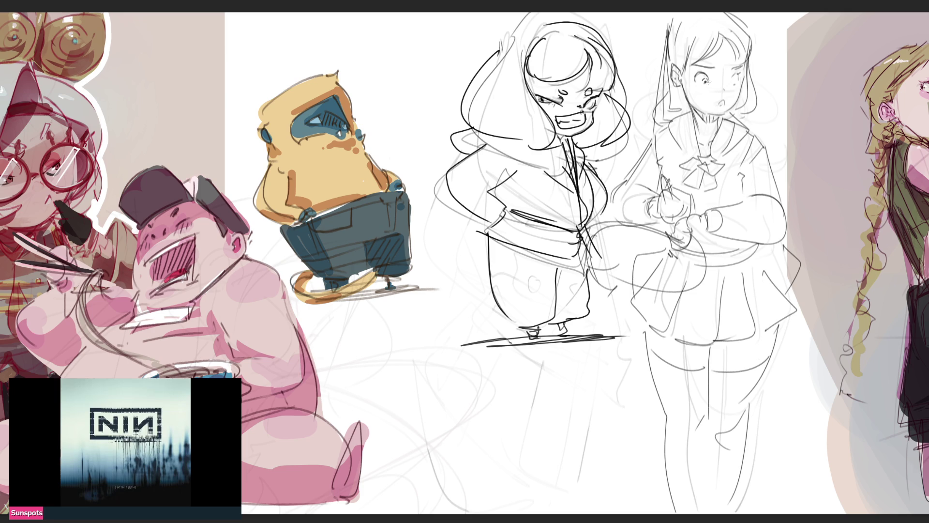
left_click_drag(701, 73, 692, 80)
Step: Ink the schoolgirl's right eye, small open mouth, chin and neck shading
mouse_move(739, 78)
left_mouse_down()
mouse_move(729, 82)
mouse_move(739, 83)
mouse_move(743, 65)
mouse_move(716, 64)
left_mouse_up()
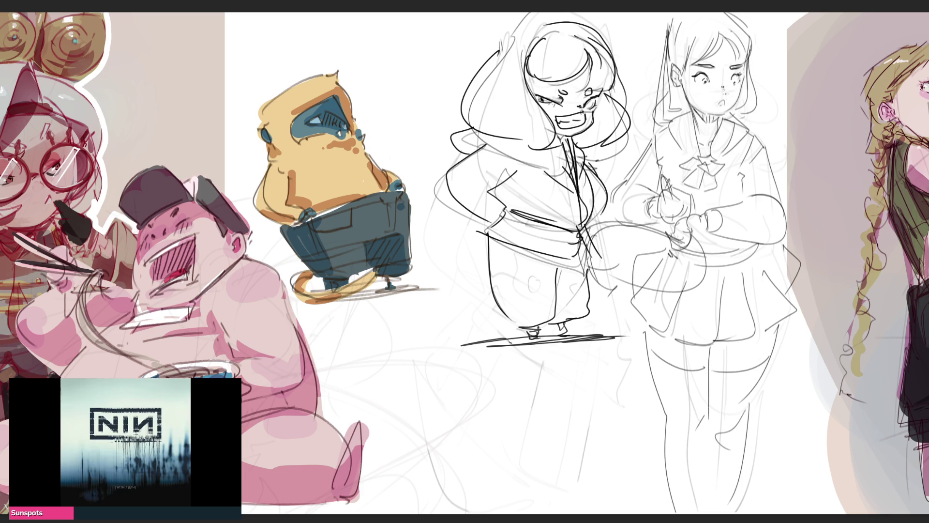
mouse_move(720, 103)
left_mouse_down()
mouse_move(738, 91)
mouse_move(722, 114)
left_mouse_up()
left_click_drag(721, 115, 704, 113)
mouse_move(709, 114)
left_mouse_down()
mouse_move(703, 121)
mouse_move(714, 124)
left_mouse_up()
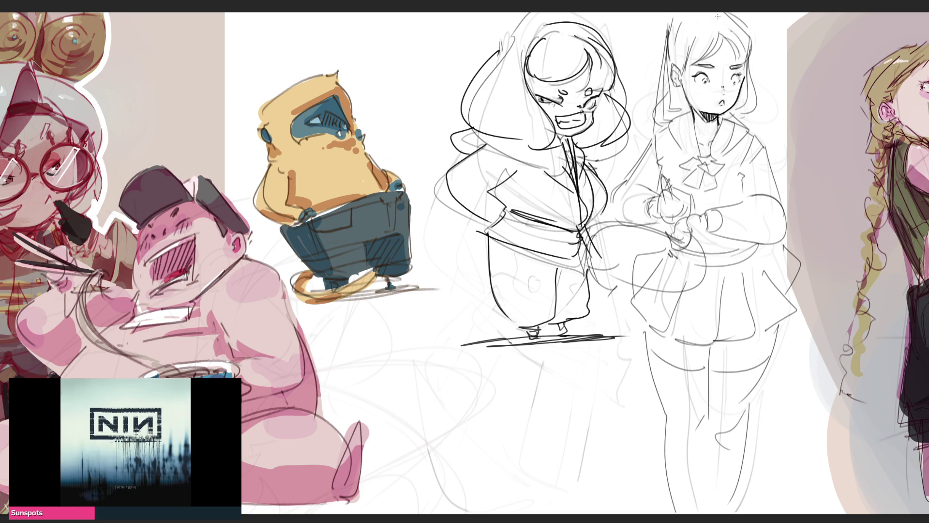
left_click_drag(695, 115, 692, 128)
mouse_move(691, 109)
left_mouse_down()
mouse_move(669, 125)
mouse_move(702, 161)
left_mouse_up()
left_click_drag(688, 123, 702, 156)
mouse_move(707, 120)
left_mouse_down()
mouse_move(710, 139)
mouse_move(698, 141)
mouse_move(713, 157)
left_mouse_up()
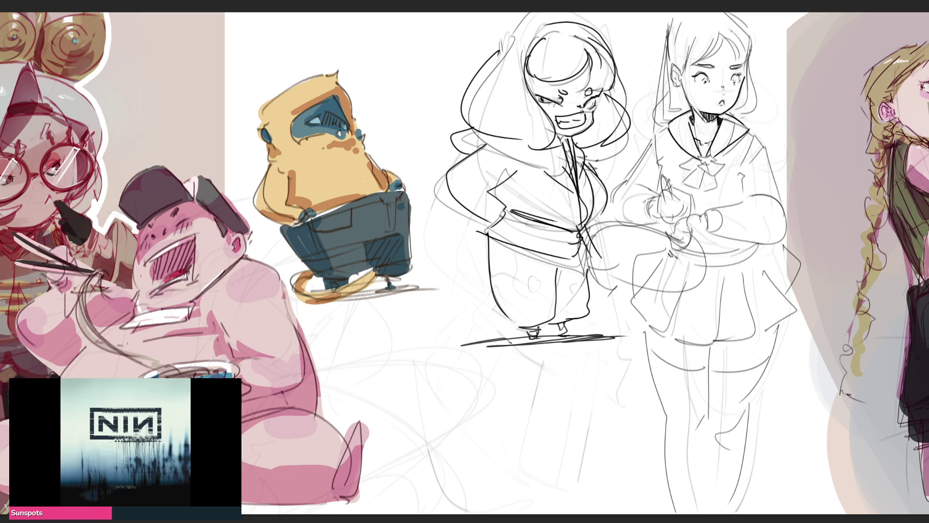
Step: Draw bangs strands and ink the hair's sides and top, undoing a thin hatch
left_click_drag(687, 47, 682, 72)
mouse_move(717, 37)
left_mouse_down()
mouse_move(687, 66)
mouse_move(744, 66)
left_mouse_up()
mouse_move(746, 25)
left_mouse_down()
mouse_move(753, 57)
mouse_move(742, 90)
mouse_move(757, 91)
mouse_move(736, 117)
left_mouse_up()
mouse_move(671, 21)
left_mouse_down()
mouse_move(673, 113)
mouse_move(685, 112)
left_mouse_up()
left_click_drag(670, 18, 640, 96)
left_click_drag(679, 23, 672, 12)
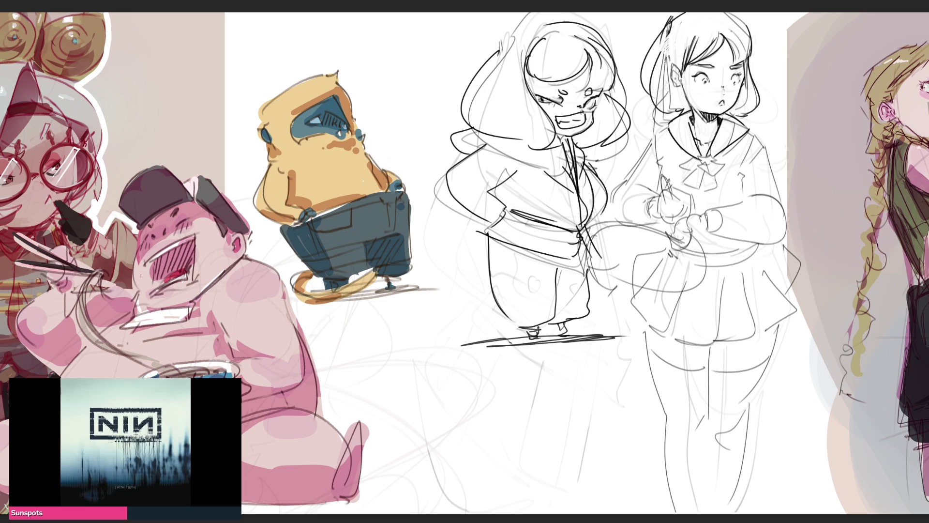
mouse_move(687, 27)
left_mouse_down()
mouse_move(666, 72)
mouse_move(670, 65)
left_mouse_up()
key("ctrl+z")
Step: Add marks beside both cheeks and refine the schoolgirl's jawline
mouse_move(685, 98)
left_mouse_down()
mouse_move(687, 108)
mouse_move(686, 95)
left_mouse_up()
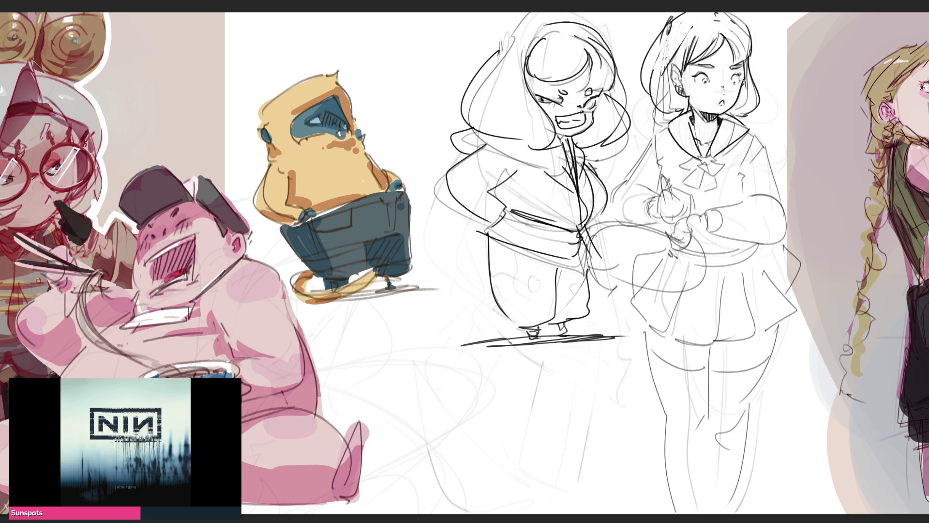
left_click_drag(746, 82, 745, 102)
left_click_drag(742, 103, 731, 110)
Step: Darken the left eye, collar bow, collar edges and shoulder-sleeve outline
left_click_drag(698, 85, 704, 92)
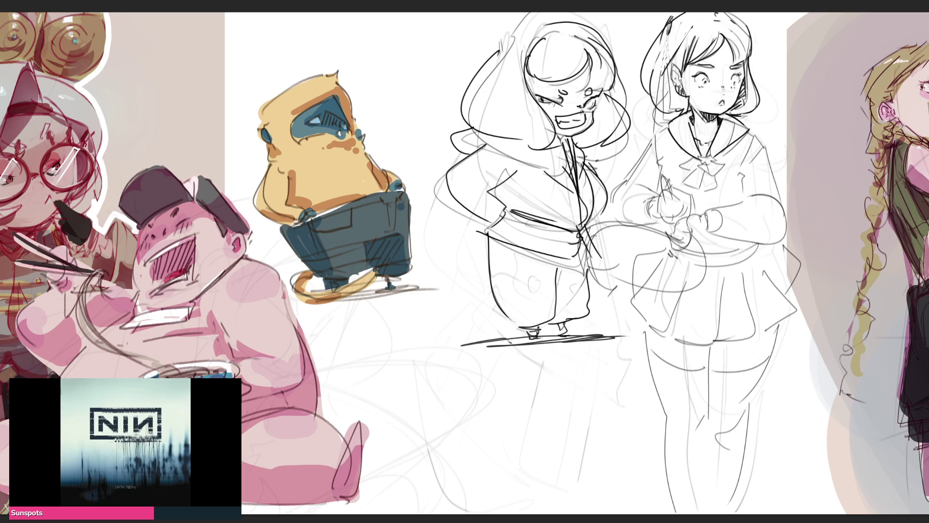
mouse_move(698, 158)
left_mouse_down()
mouse_move(713, 154)
mouse_move(692, 176)
mouse_move(720, 176)
mouse_move(701, 175)
mouse_move(705, 198)
mouse_move(726, 197)
left_mouse_up()
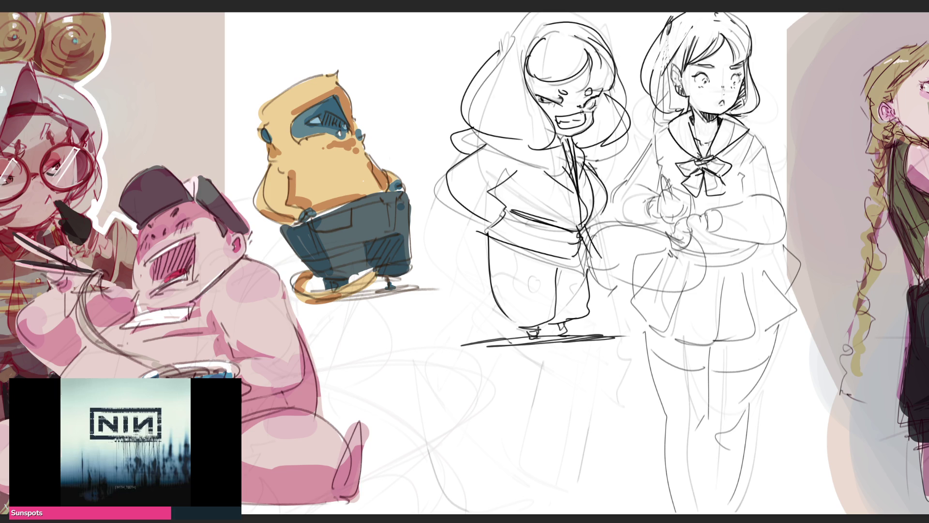
mouse_move(671, 125)
left_mouse_down()
mouse_move(653, 135)
mouse_move(657, 162)
left_mouse_up()
mouse_move(756, 128)
left_mouse_down()
mouse_move(745, 162)
mouse_move(754, 147)
left_mouse_up()
left_click_drag(767, 134, 758, 143)
left_click_drag(669, 156, 659, 172)
left_click_drag(737, 161, 749, 194)
mouse_move(768, 146)
left_mouse_down()
mouse_move(752, 162)
mouse_move(760, 149)
mouse_move(774, 186)
left_mouse_up()
left_click_drag(657, 134, 627, 179)
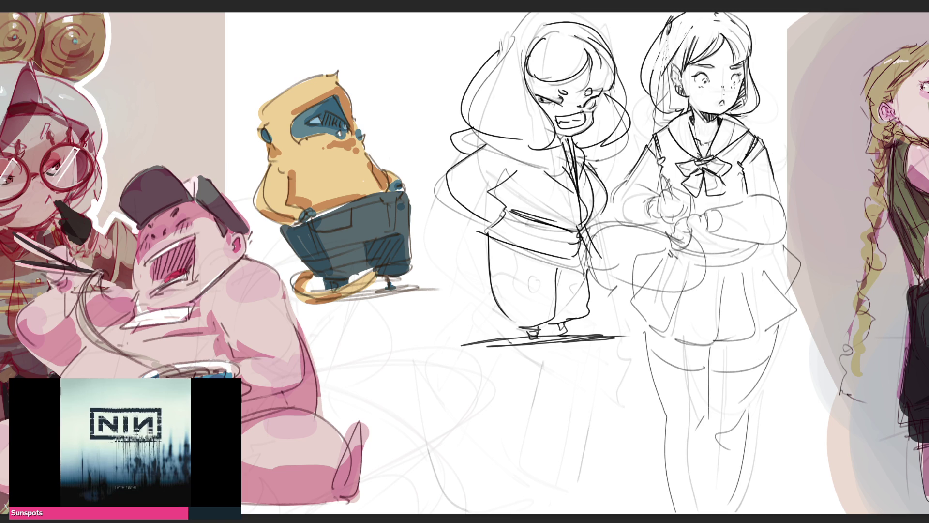
left_click_drag(682, 166, 689, 172)
mouse_move(665, 121)
left_mouse_down()
mouse_move(672, 189)
mouse_move(677, 181)
mouse_move(667, 196)
mouse_move(679, 193)
left_mouse_up()
Step: Draw a small pouch with tie strap and bag flap in her hands, and outline the hand
mouse_move(674, 192)
left_mouse_down()
mouse_move(677, 221)
mouse_move(657, 202)
left_mouse_up()
left_click_drag(659, 198, 655, 217)
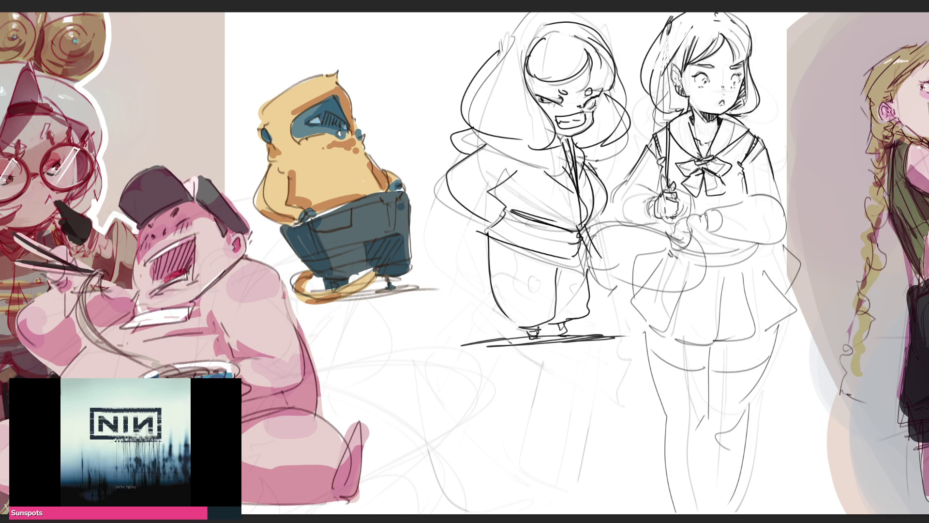
left_click_drag(667, 176, 670, 191)
mouse_move(679, 223)
left_mouse_down()
mouse_move(647, 249)
mouse_move(644, 224)
mouse_move(671, 220)
left_mouse_up()
mouse_move(676, 242)
left_mouse_down()
mouse_move(691, 232)
mouse_move(691, 215)
mouse_move(710, 211)
mouse_move(703, 233)
mouse_move(705, 208)
mouse_move(723, 219)
mouse_move(708, 235)
mouse_move(714, 214)
mouse_move(720, 235)
left_mouse_up()
mouse_move(661, 189)
left_mouse_down()
mouse_move(640, 197)
mouse_move(655, 227)
left_mouse_up()
mouse_move(653, 193)
left_mouse_down()
mouse_move(641, 204)
mouse_move(654, 206)
mouse_move(654, 217)
mouse_move(694, 231)
mouse_move(681, 292)
left_mouse_up()
mouse_move(638, 244)
left_mouse_down()
mouse_move(672, 291)
mouse_move(686, 284)
left_mouse_up()
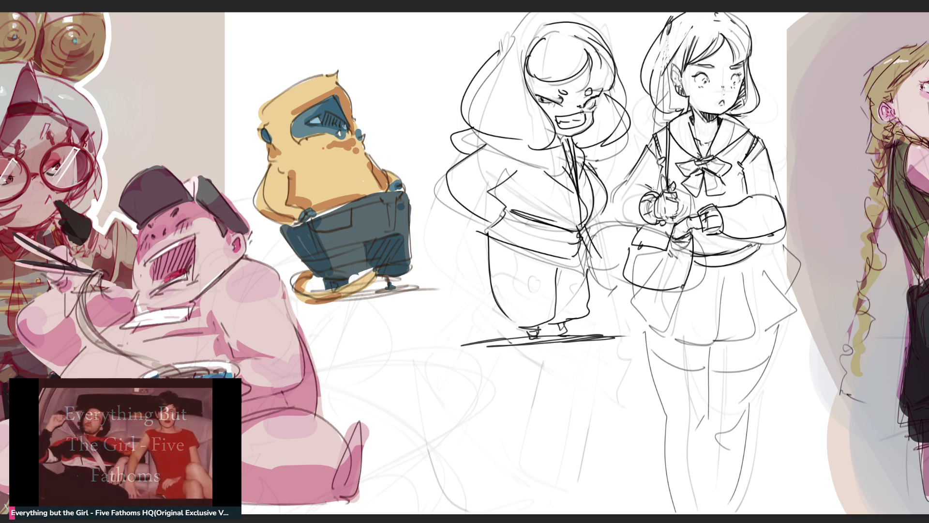
Step: Ink the shoulder, the skirt's edges and pleats, and the bag's left edge
mouse_move(635, 172)
left_mouse_down()
mouse_move(625, 186)
mouse_move(631, 226)
mouse_move(650, 226)
left_mouse_up()
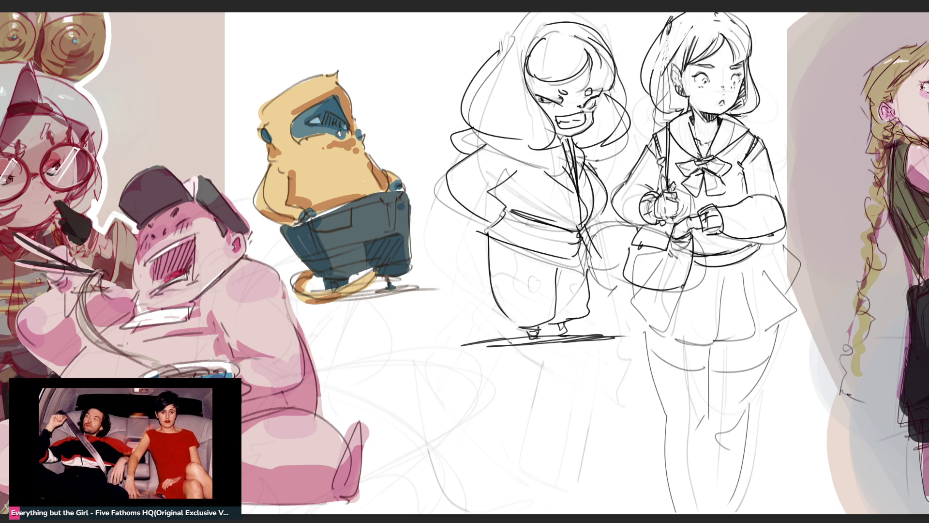
left_click_drag(769, 255, 793, 308)
mouse_move(643, 283)
left_mouse_down()
mouse_move(626, 317)
mouse_move(650, 328)
mouse_move(646, 338)
mouse_move(770, 336)
mouse_move(799, 307)
left_mouse_up()
mouse_move(717, 265)
left_mouse_down()
mouse_move(719, 344)
mouse_move(766, 340)
left_mouse_up()
left_click_drag(754, 251, 792, 303)
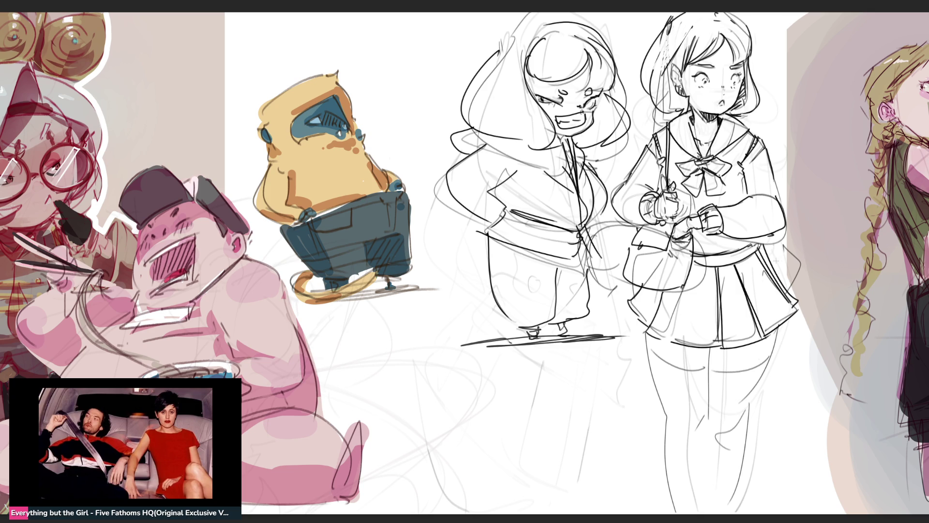
left_click_drag(660, 298, 647, 323)
Step: Ink the stocking tops and both leg outlines, then delete the grinning girl's sketch
mouse_move(651, 355)
left_mouse_down()
mouse_move(700, 369)
mouse_move(747, 368)
left_mouse_up()
mouse_move(771, 334)
left_mouse_down()
mouse_move(755, 371)
mouse_move(709, 400)
mouse_move(717, 427)
left_mouse_up()
left_click_drag(760, 373, 745, 448)
left_click_drag(749, 415, 753, 513)
mouse_move(705, 412)
left_mouse_down()
mouse_move(707, 434)
mouse_move(678, 426)
left_mouse_up()
mouse_move(651, 356)
left_mouse_down()
mouse_move(674, 418)
mouse_move(684, 513)
left_mouse_up()
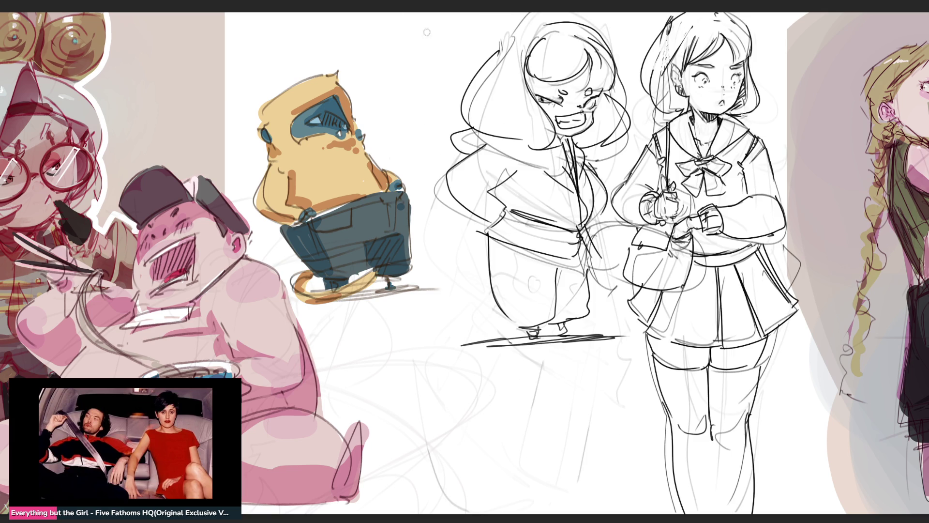
mouse_move(532, 29)
left_mouse_down()
mouse_move(591, 72)
mouse_move(530, 54)
mouse_move(595, 78)
mouse_move(593, 130)
mouse_move(569, 184)
mouse_move(587, 286)
mouse_move(515, 339)
mouse_move(476, 71)
mouse_move(507, 374)
mouse_move(523, 25)
mouse_move(576, 424)
mouse_move(590, 401)
left_mouse_up()
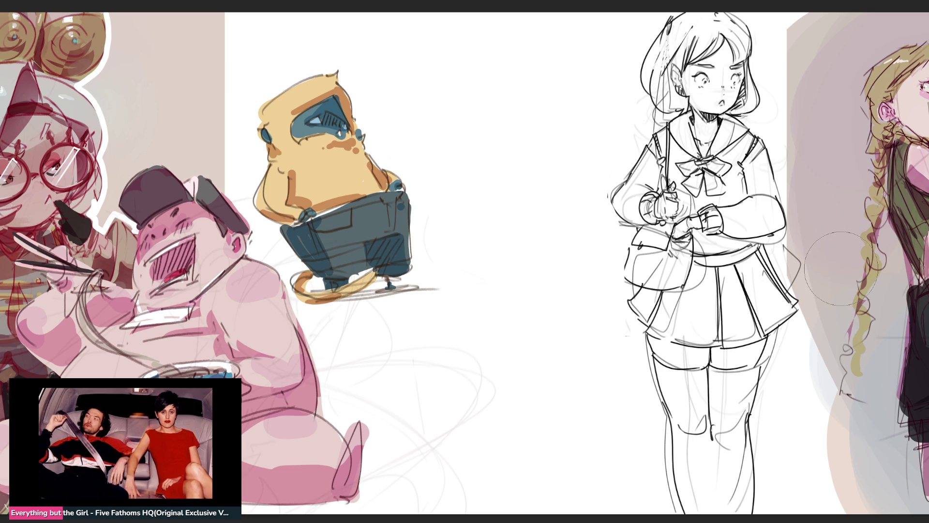
Step: Shift the sailor girl sketch left into the vacated space and commit its position
left_click(661, 300)
mouse_move(660, 300)
left_mouse_down()
mouse_move(540, 224)
mouse_move(516, 223)
left_mouse_up()
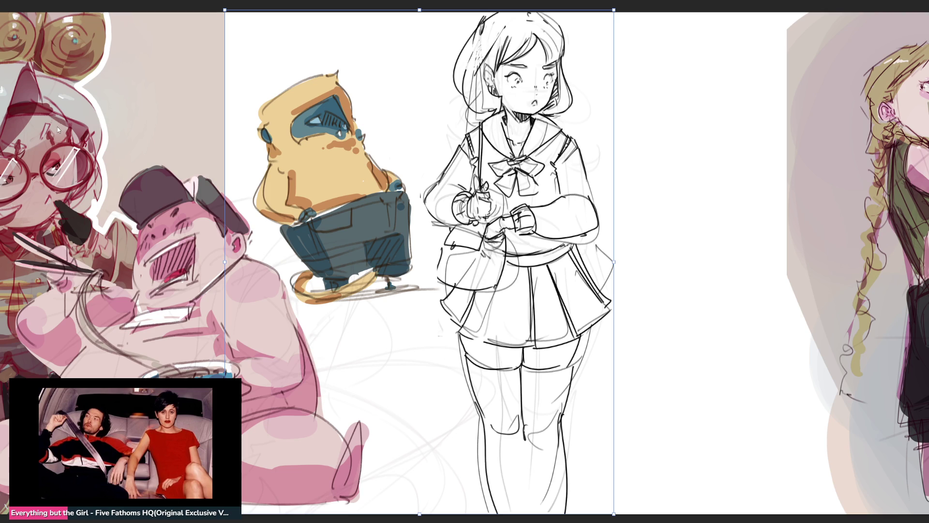
key("ctrl+z")
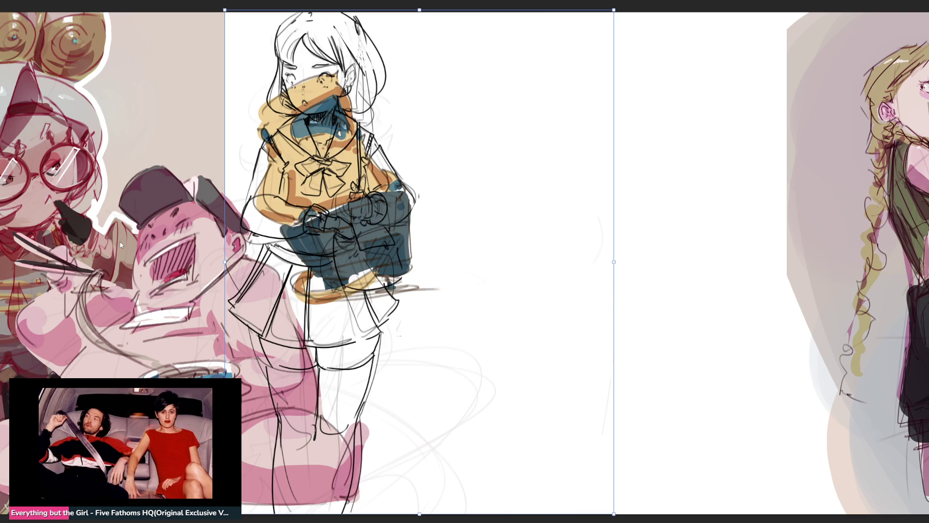
left_click_drag(359, 196, 555, 196)
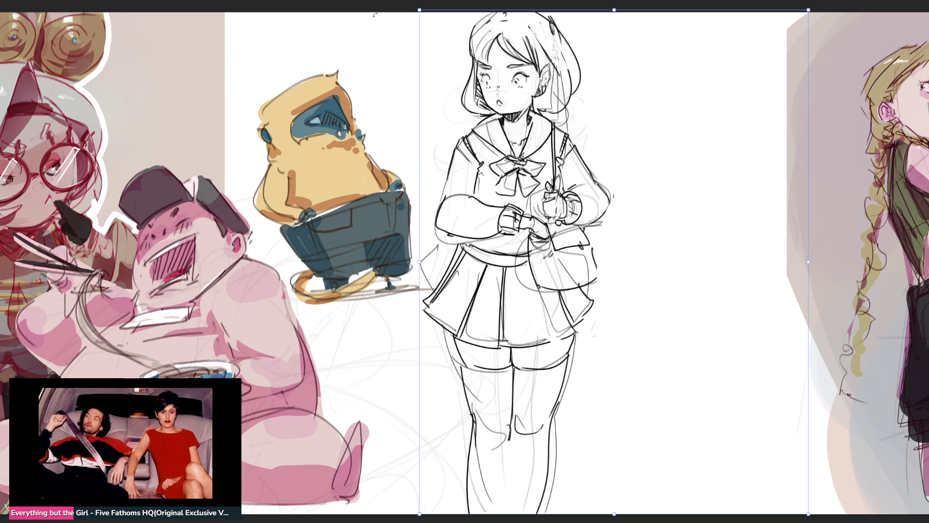
key("Return")
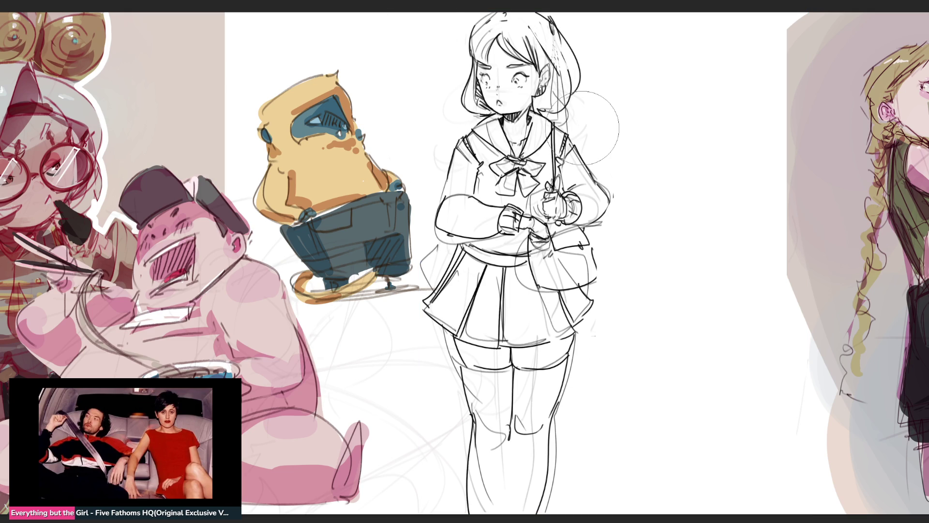
key("bracketleft")
key("bracketleft")
key("bracketleft")
Step: Paint thick black stockings down both of the girl's lower legs
left_click_drag(420, 263, 424, 256)
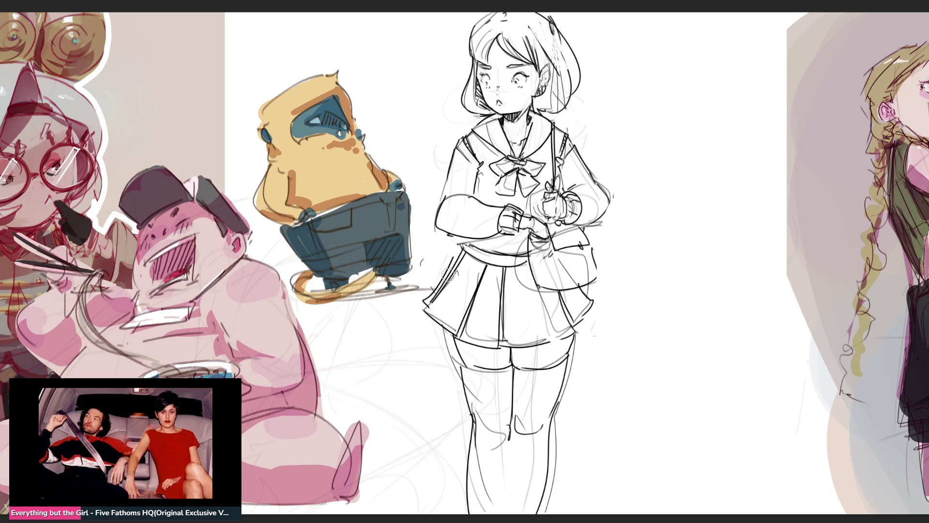
left_click_drag(555, 409, 556, 506)
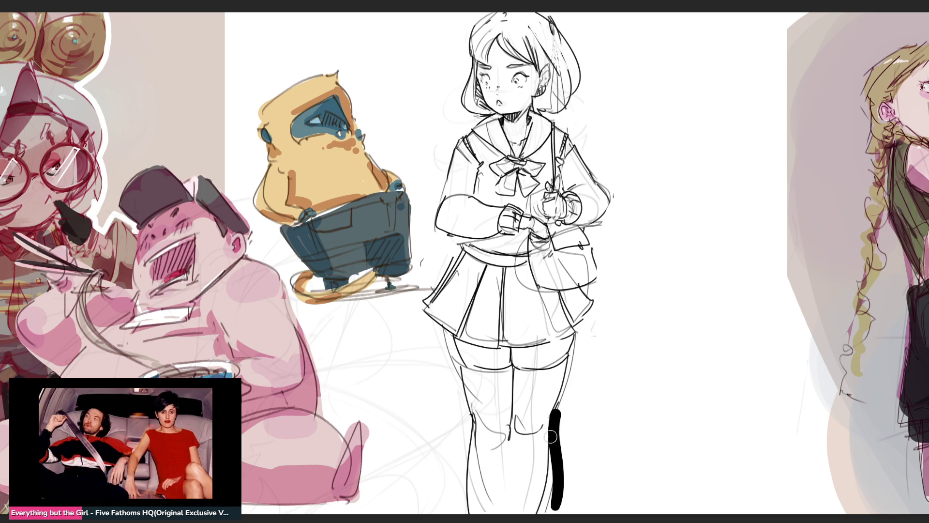
left_click_drag(563, 416, 559, 483)
left_click_drag(468, 416, 471, 503)
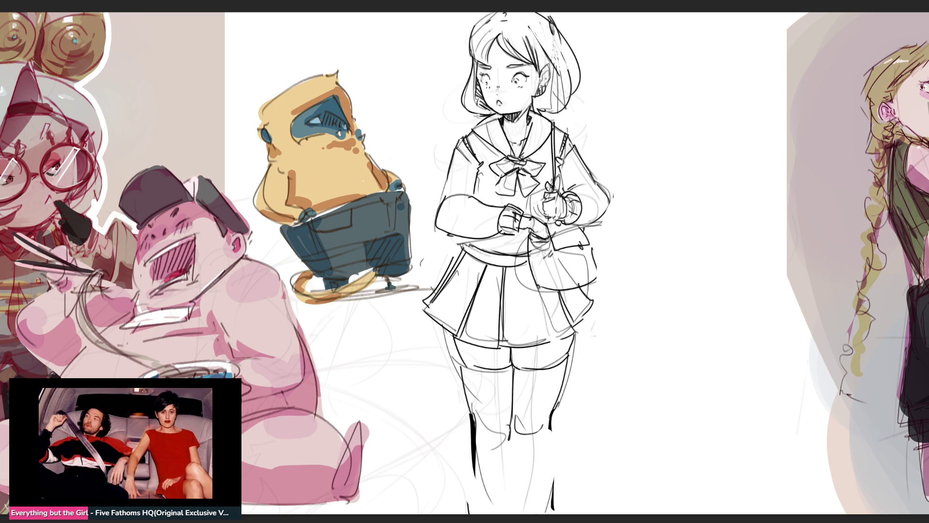
Step: Thicken the hair outline on its left, top-left and top-right edges, redoing bad strokes
left_click_drag(472, 57, 474, 116)
key("ctrl+z")
left_click_drag(470, 44, 457, 109)
key("ctrl+z")
left_click_drag(470, 48, 455, 114)
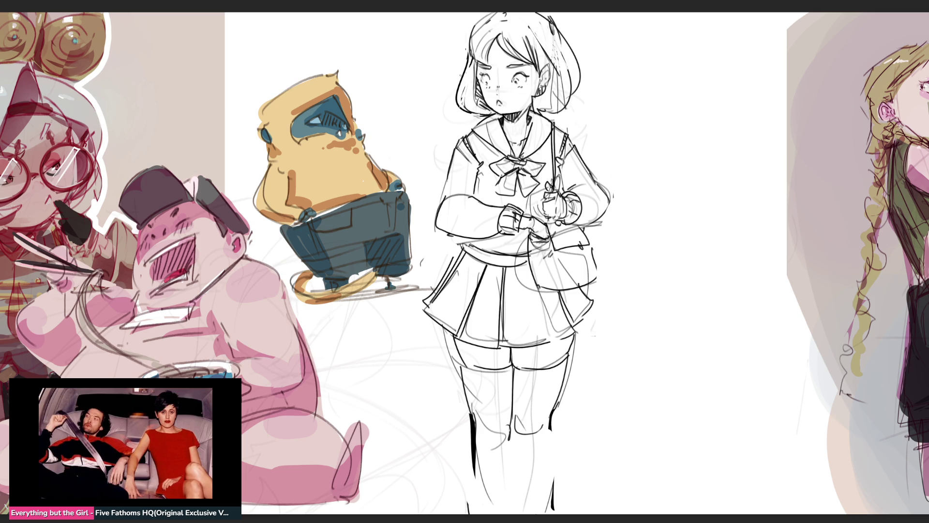
left_click_drag(486, 16, 461, 53)
mouse_move(554, 16)
left_mouse_down()
mouse_move(553, 34)
mouse_move(546, 15)
mouse_move(555, 27)
left_mouse_up()
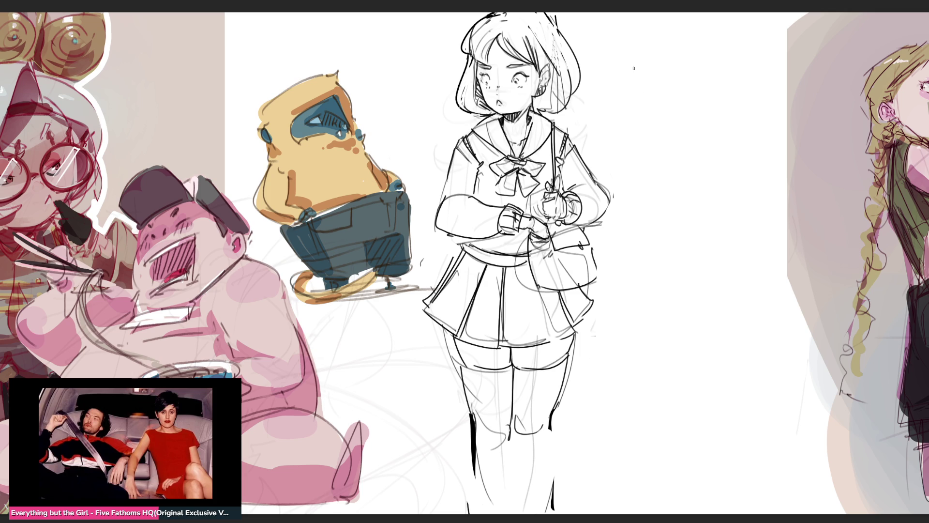
mouse_move(644, 82)
left_mouse_down()
mouse_move(668, 50)
mouse_move(708, 104)
mouse_move(657, 108)
mouse_move(704, 97)
mouse_move(674, 135)
mouse_move(692, 124)
mouse_move(676, 123)
left_mouse_up()
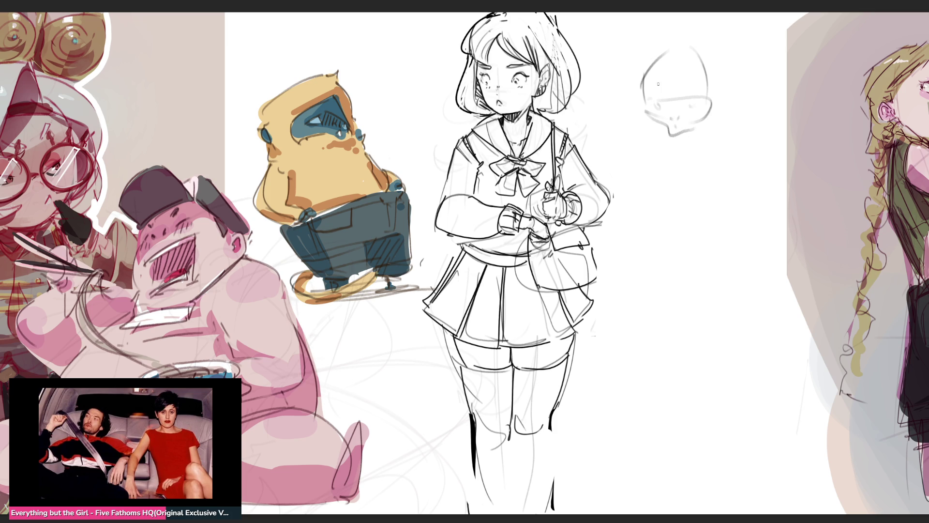
Step: Sketch the new figure's eye line, hair on both sides and clasped hands
left_click_drag(643, 91, 709, 91)
mouse_move(662, 43)
left_mouse_down()
mouse_move(628, 61)
mouse_move(621, 105)
left_mouse_up()
mouse_move(697, 33)
left_mouse_down()
mouse_move(731, 49)
mouse_move(736, 104)
left_mouse_up()
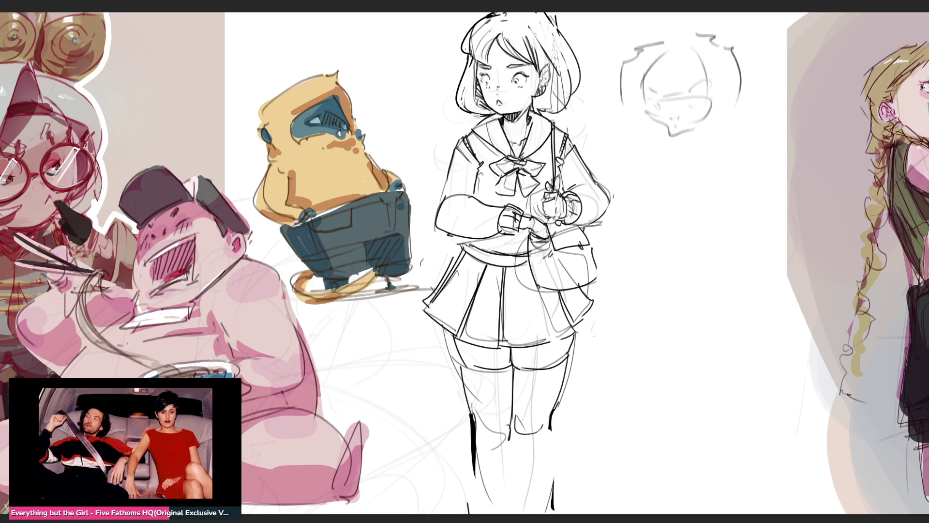
mouse_move(622, 61)
left_mouse_down()
mouse_move(611, 176)
mouse_move(618, 182)
left_mouse_up()
mouse_move(626, 166)
left_mouse_down()
mouse_move(645, 141)
mouse_move(669, 160)
mouse_move(656, 174)
left_mouse_up()
mouse_move(653, 141)
left_mouse_down()
mouse_move(680, 183)
mouse_move(706, 143)
mouse_move(715, 179)
mouse_move(718, 138)
mouse_move(741, 160)
left_mouse_up()
mouse_move(746, 56)
left_mouse_down()
mouse_move(779, 120)
mouse_move(753, 193)
left_mouse_up()
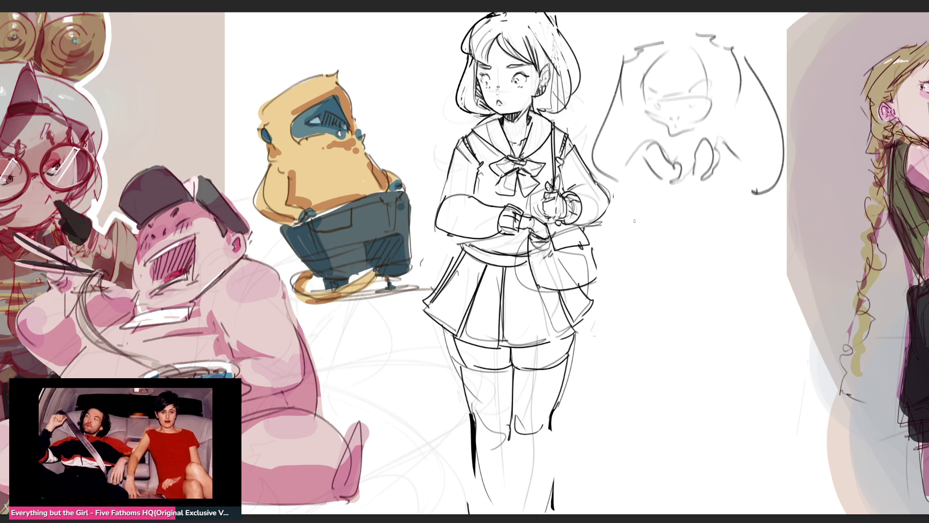
Step: Rough in the new figure's body, legs and a foot
left_click_drag(631, 190, 656, 273)
mouse_move(677, 181)
left_mouse_down()
mouse_move(682, 273)
mouse_move(665, 277)
mouse_move(703, 285)
mouse_move(687, 249)
left_mouse_up()
mouse_move(723, 179)
left_mouse_down()
mouse_move(725, 203)
mouse_move(697, 290)
left_mouse_up()
mouse_move(670, 296)
left_mouse_down()
mouse_move(720, 268)
mouse_move(746, 232)
left_mouse_up()
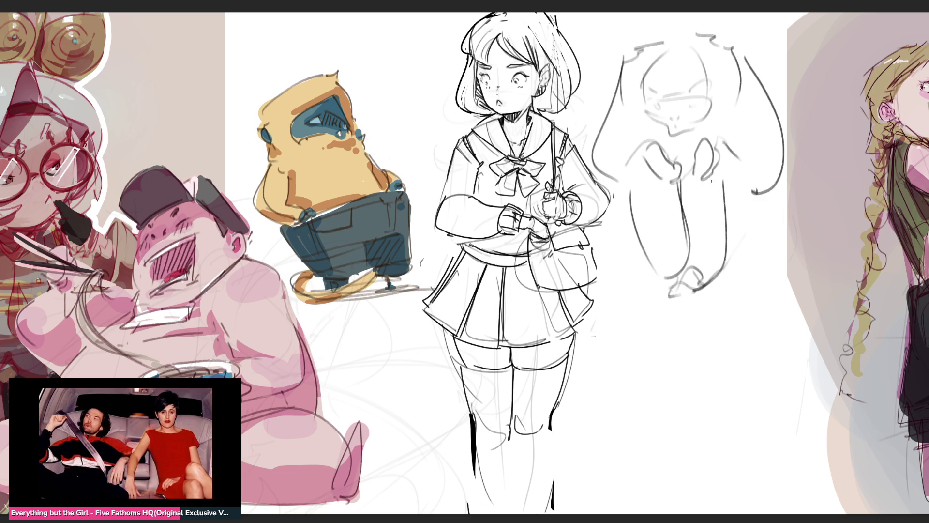
Step: Add outer left and right curves and a base, then fade the sketch with the eraser
mouse_move(623, 80)
left_mouse_down()
mouse_move(597, 209)
mouse_move(619, 224)
left_mouse_up()
left_click_drag(639, 133, 623, 143)
mouse_move(622, 143)
left_mouse_down()
mouse_move(611, 238)
mouse_move(640, 258)
mouse_move(735, 250)
mouse_move(771, 213)
left_mouse_up()
left_click_drag(753, 193, 762, 253)
mouse_move(730, 159)
left_mouse_down()
mouse_move(756, 216)
mouse_move(779, 234)
left_mouse_up()
left_click_drag(744, 84, 774, 237)
mouse_move(755, 63)
left_mouse_down()
mouse_move(782, 247)
mouse_move(711, 259)
mouse_move(776, 253)
left_mouse_up()
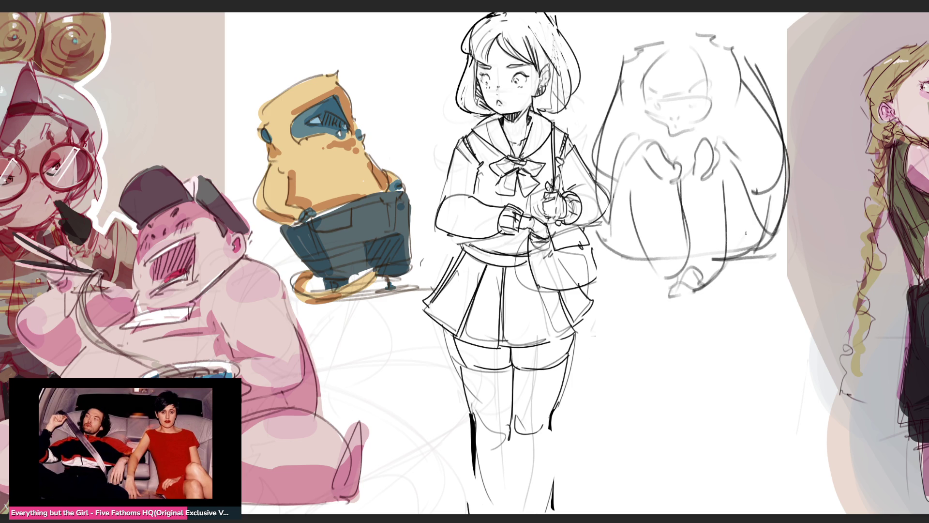
mouse_move(745, 194)
left_mouse_down()
mouse_move(702, 145)
mouse_move(677, 194)
mouse_move(459, 169)
mouse_move(513, 339)
left_mouse_up()
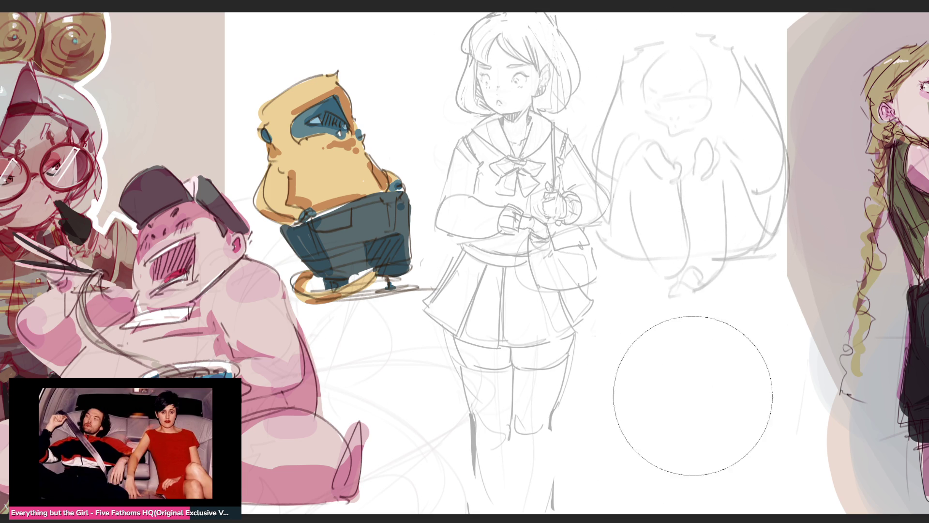
key("ctrl+z")
key("ctrl+z")
key("ctrl+z")
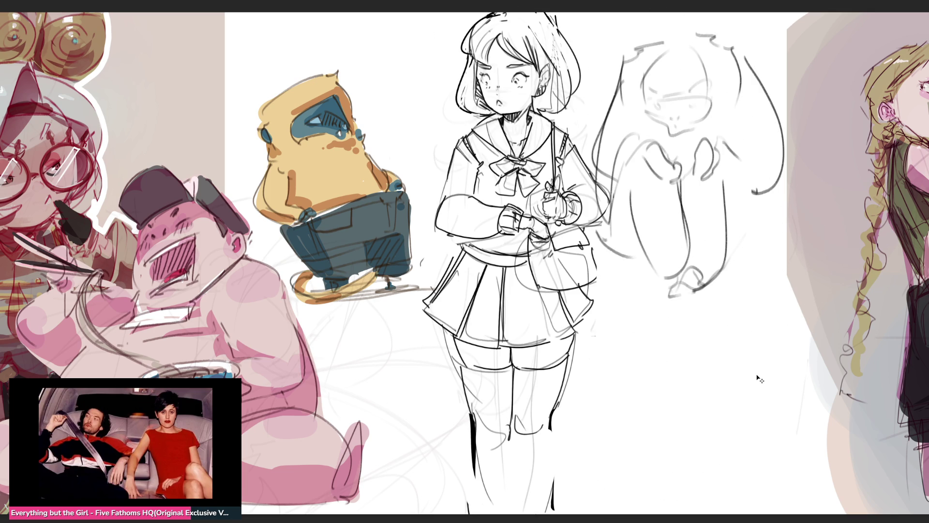
Step: Undo the rough figure's remaining strokes, including its chin, jaw and head outline
key("ctrl+z")
key("ctrl+z")
key("ctrl+z")
key("ctrl+z")
key("ctrl+z")
key("ctrl+z")
key("ctrl+z")
key("ctrl+z")
key("ctrl+z")
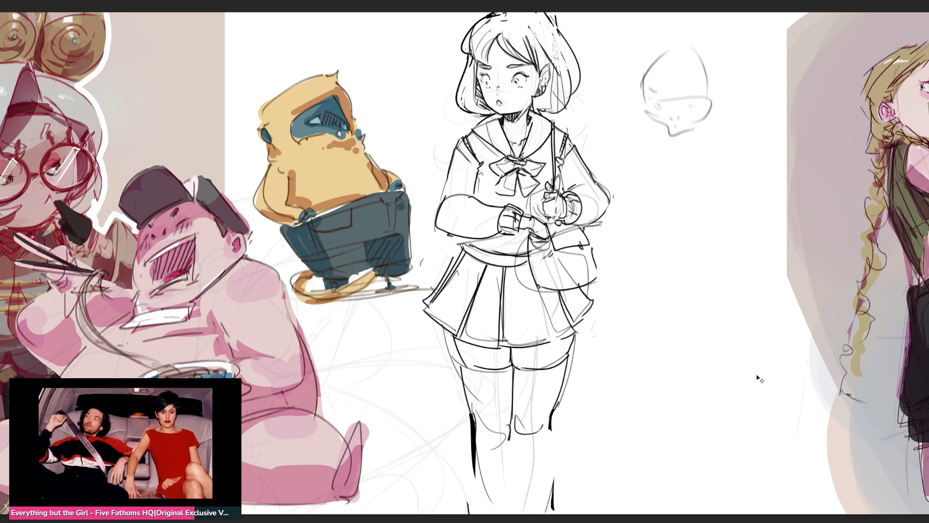
key("ctrl+z")
key("ctrl+z")
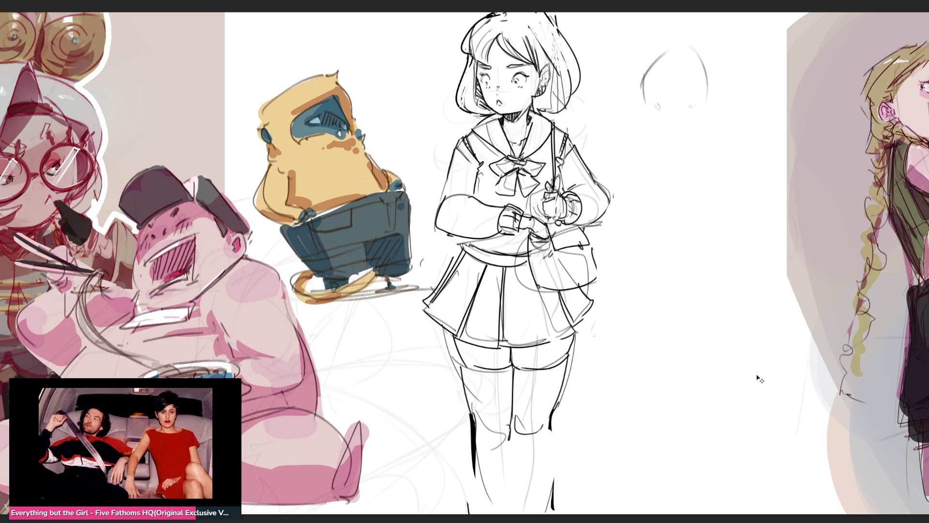
key("ctrl+z")
key("ctrl+z")
key("ctrl+z")
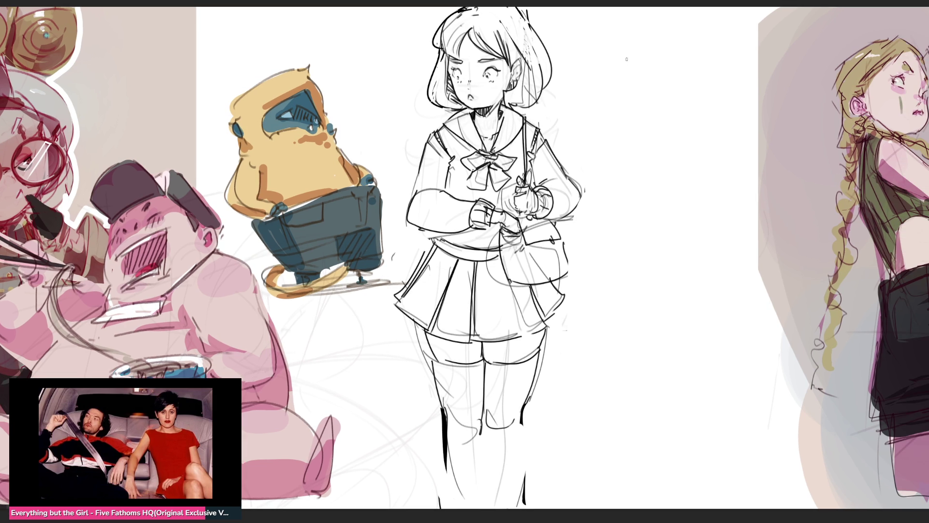
Step: Rough in a new head outline with body lines and a larger hood arc around it
left_click_drag(640, 59, 650, 102)
mouse_move(648, 60)
left_mouse_down()
mouse_move(659, 106)
mouse_move(677, 34)
mouse_move(704, 108)
mouse_move(666, 130)
mouse_move(714, 82)
mouse_move(710, 113)
mouse_move(681, 123)
mouse_move(725, 48)
left_mouse_up()
left_click_drag(708, 109, 699, 137)
mouse_move(719, 54)
left_mouse_down()
mouse_move(750, 81)
mouse_move(711, 128)
left_mouse_up()
left_click_drag(716, 131, 656, 141)
left_click_drag(637, 100, 632, 130)
mouse_move(646, 85)
left_mouse_down()
mouse_move(676, 8)
mouse_move(724, 46)
left_mouse_up()
mouse_move(638, 32)
left_mouse_down()
mouse_move(630, 76)
mouse_move(685, 8)
left_mouse_up()
mouse_move(707, 7)
left_mouse_down()
mouse_move(725, 77)
mouse_move(679, 116)
left_mouse_up()
Step: Block in the body oval, lower body shapes, legs and base lines
left_click_drag(683, 112, 651, 181)
mouse_move(711, 127)
left_mouse_down()
mouse_move(654, 186)
mouse_move(631, 175)
left_mouse_up()
mouse_move(638, 151)
left_mouse_down()
mouse_move(609, 154)
mouse_move(603, 203)
mouse_move(632, 204)
left_mouse_up()
left_click_drag(634, 242, 652, 255)
mouse_move(670, 179)
left_mouse_down()
mouse_move(647, 249)
mouse_move(680, 257)
left_mouse_up()
mouse_move(682, 259)
left_mouse_down()
mouse_move(646, 265)
mouse_move(704, 236)
left_mouse_up()
left_click_drag(744, 139, 739, 334)
mouse_move(656, 354)
left_mouse_down()
mouse_move(732, 332)
mouse_move(736, 345)
left_mouse_up()
mouse_move(731, 264)
left_mouse_down()
mouse_move(740, 338)
mouse_move(763, 354)
left_mouse_up()
mouse_move(726, 360)
left_mouse_down()
mouse_move(770, 360)
mouse_move(607, 301)
mouse_move(651, 346)
mouse_move(649, 363)
left_mouse_up()
Step: Sketch a slanted box and ground lines beneath the figure
left_click_drag(619, 373, 651, 376)
left_click_drag(591, 312, 561, 317)
mouse_move(564, 312)
left_mouse_down()
mouse_move(614, 267)
mouse_move(699, 370)
left_mouse_up()
mouse_move(629, 391)
left_mouse_down()
mouse_move(719, 386)
mouse_move(705, 389)
left_mouse_up()
left_click_drag(545, 411, 620, 401)
mouse_move(570, 410)
left_mouse_down()
mouse_move(677, 417)
mouse_move(742, 398)
left_mouse_up()
left_click_drag(744, 399, 750, 422)
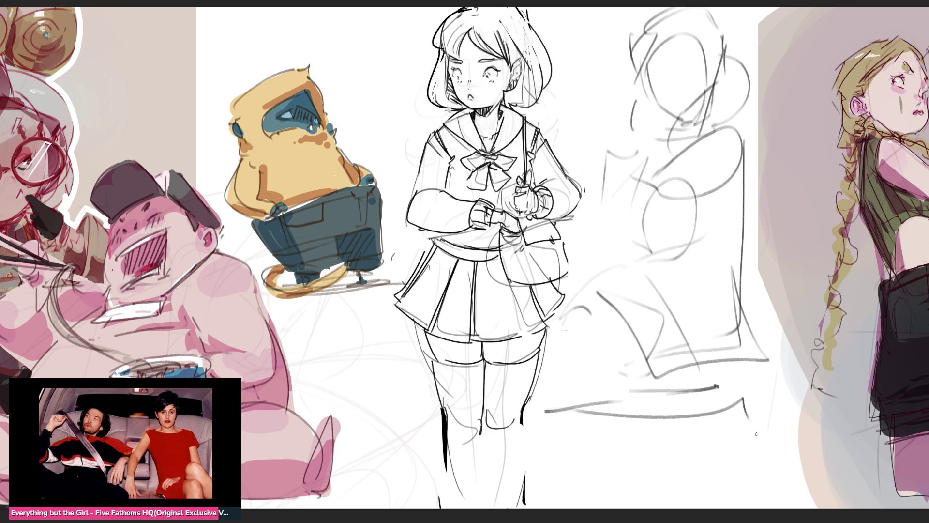
Step: Lighten the sketch with the eraser, then add eye, eyebrow and a shorter jaw line
key("e")
mouse_move(755, 397)
left_mouse_down()
mouse_move(688, 78)
mouse_move(629, 290)
mouse_move(732, 400)
left_mouse_up()
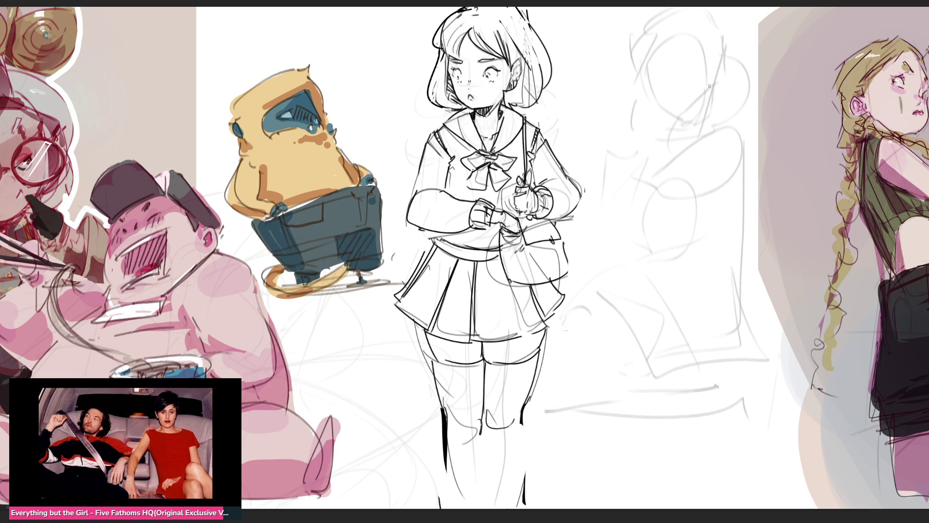
left_click_drag(654, 77, 699, 82)
mouse_move(652, 65)
left_mouse_down()
mouse_move(683, 64)
mouse_move(656, 108)
mouse_move(670, 124)
left_mouse_up()
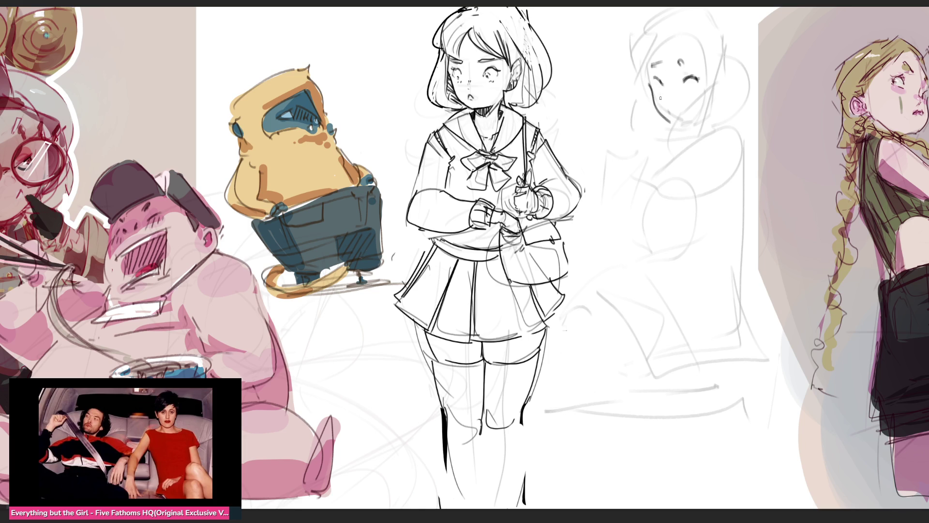
key("ctrl+z")
mouse_move(652, 88)
left_mouse_down()
mouse_move(669, 117)
mouse_move(689, 120)
left_mouse_up()
Step: Ink the second figure's head, face and hair outline, plus a small collar detail
mouse_move(632, 76)
left_mouse_down()
mouse_move(674, 36)
mouse_move(718, 100)
left_mouse_up()
mouse_move(728, 37)
left_mouse_down()
mouse_move(730, 84)
mouse_move(740, 71)
mouse_move(684, 138)
left_mouse_up()
mouse_move(731, 63)
left_mouse_down()
mouse_move(709, 133)
mouse_move(649, 139)
left_mouse_up()
mouse_move(646, 91)
left_mouse_down()
mouse_move(643, 139)
mouse_move(680, 133)
left_mouse_up()
left_click_drag(683, 121, 686, 132)
left_click_drag(629, 86, 637, 81)
mouse_move(630, 46)
left_mouse_down()
mouse_move(623, 80)
mouse_move(649, 15)
left_mouse_up()
left_click_drag(646, 23, 661, 17)
left_click_drag(734, 23, 749, 61)
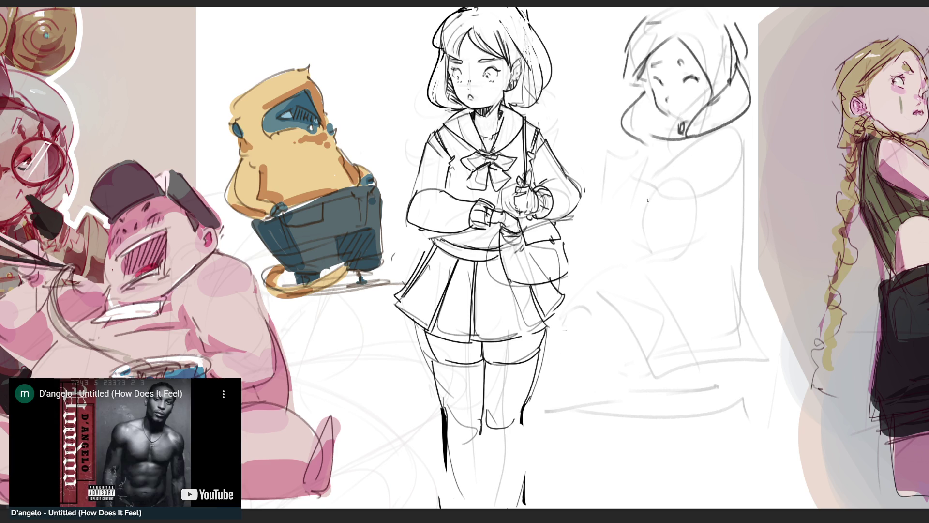
Step: Draw the figure's hand with fingers and the arm beside it
mouse_move(611, 154)
left_mouse_down()
mouse_move(623, 145)
mouse_move(635, 200)
left_mouse_up()
left_click_drag(605, 158, 611, 185)
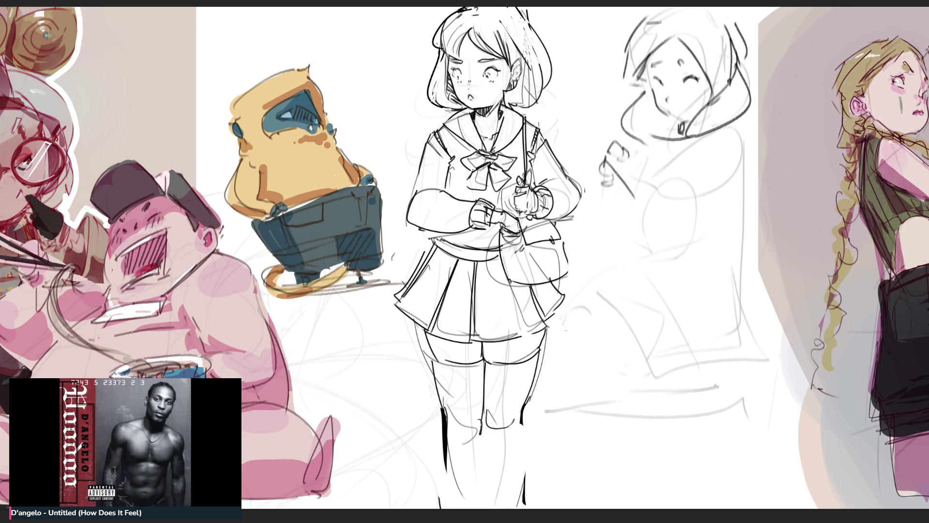
mouse_move(629, 150)
left_mouse_down()
mouse_move(659, 214)
mouse_move(678, 178)
mouse_move(741, 123)
mouse_move(716, 192)
mouse_move(651, 212)
mouse_move(603, 151)
mouse_move(581, 196)
left_mouse_up()
left_click_drag(580, 196, 600, 208)
left_click_drag(613, 181, 596, 201)
Step: Draw the leg and skirt lines, redoing the long right leg as shorter strokes
left_click_drag(639, 149, 653, 141)
mouse_move(600, 184)
left_mouse_down()
mouse_move(615, 199)
mouse_move(649, 338)
left_mouse_up()
left_click_drag(663, 209, 697, 350)
key("ctrl+z")
left_click_drag(669, 211, 706, 285)
left_click_drag(657, 232, 683, 323)
Step: Add the side contours and other leg, then fade the figure and delete it
mouse_move(601, 209)
left_mouse_down()
mouse_move(674, 382)
mouse_move(690, 390)
left_mouse_up()
mouse_move(686, 343)
left_mouse_down()
mouse_move(691, 393)
mouse_move(726, 380)
mouse_move(755, 352)
left_mouse_up()
mouse_move(751, 143)
left_mouse_down()
mouse_move(726, 266)
mouse_move(745, 232)
mouse_move(754, 355)
left_mouse_up()
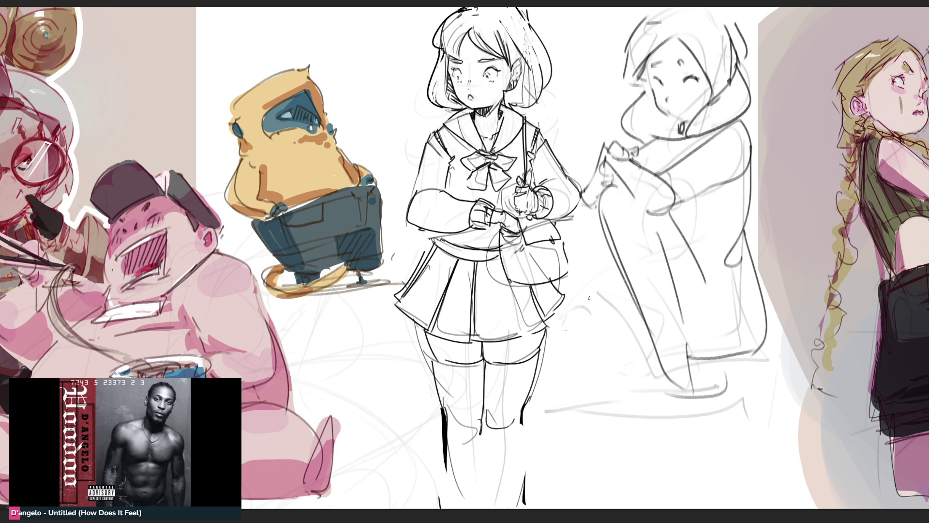
mouse_move(596, 188)
left_mouse_down()
mouse_move(571, 276)
mouse_move(585, 378)
left_mouse_up()
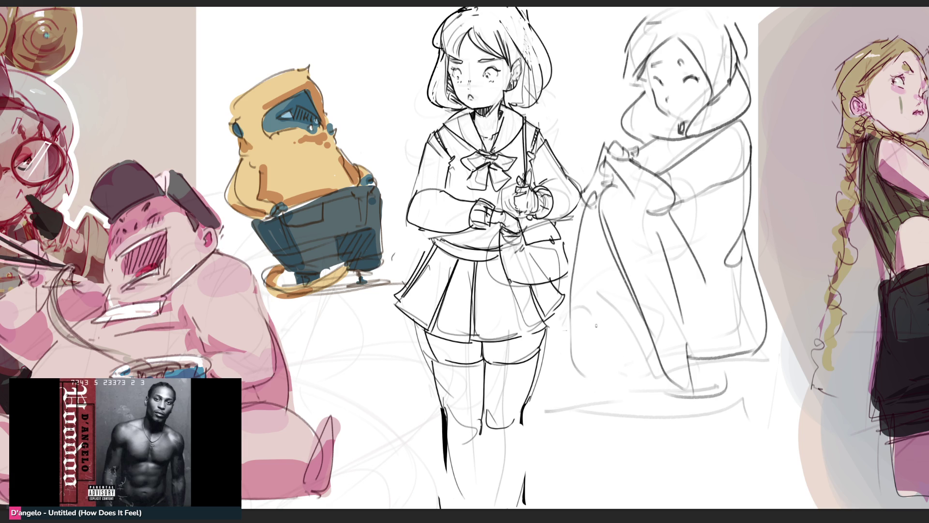
left_click_drag(615, 255, 570, 376)
mouse_move(600, 347)
left_mouse_down()
mouse_move(569, 378)
mouse_move(629, 341)
left_mouse_up()
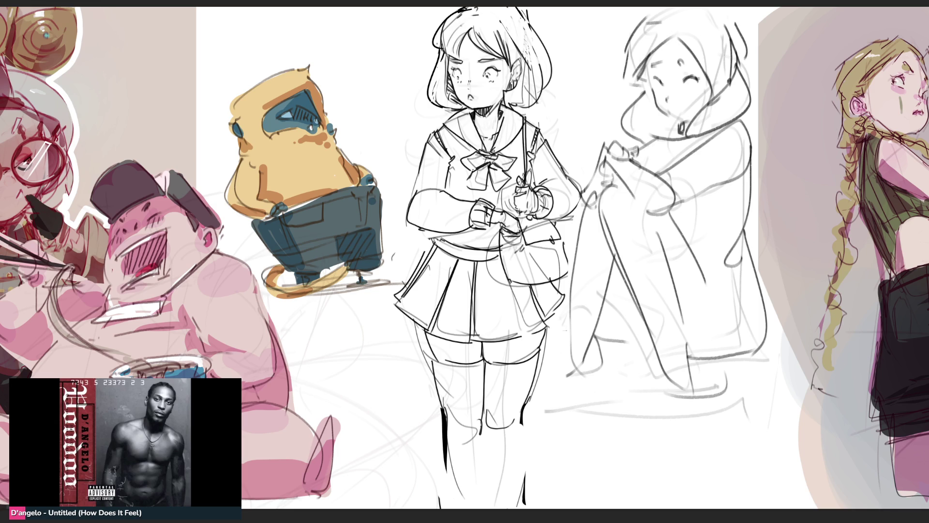
mouse_move(750, 378)
left_mouse_down()
mouse_move(653, 73)
mouse_move(693, 97)
mouse_move(696, 52)
left_mouse_up()
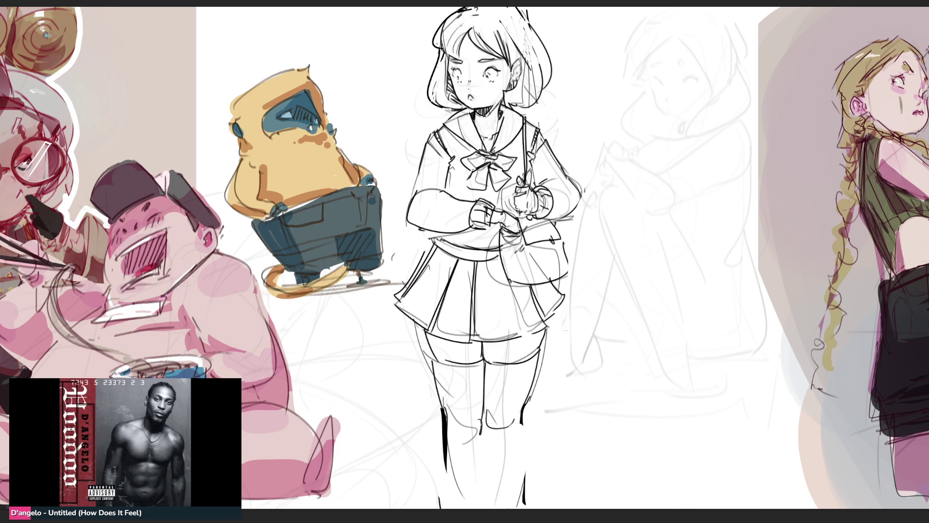
key("Delete")
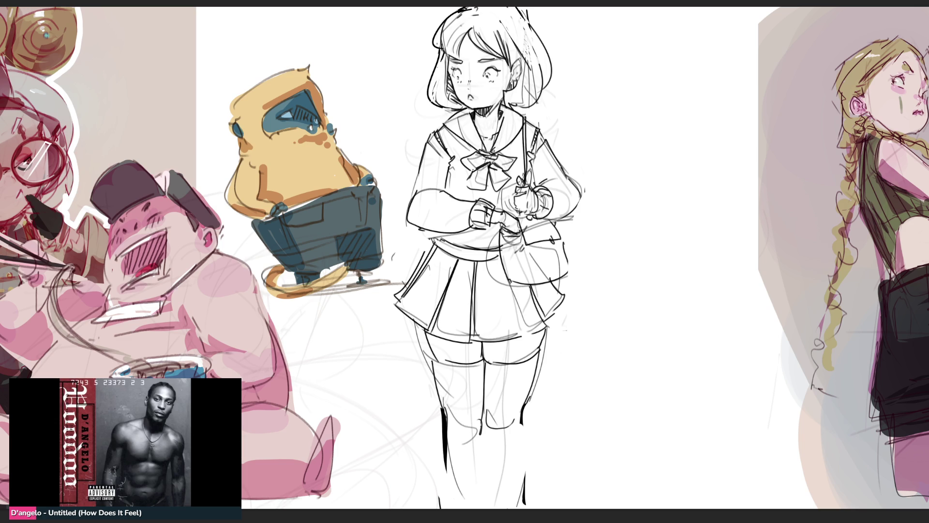
Step: Paint flat pink over the girl's hair, face, neck, collar, chest and sleeves
mouse_move(491, 12)
left_mouse_down()
mouse_move(452, 33)
mouse_move(448, 80)
mouse_move(459, 100)
mouse_move(438, 77)
mouse_move(441, 36)
mouse_move(498, 68)
mouse_move(542, 70)
mouse_move(513, 20)
left_mouse_up()
mouse_move(537, 55)
left_mouse_down()
mouse_move(508, 96)
mouse_move(472, 87)
mouse_move(489, 114)
mouse_move(494, 159)
left_mouse_up()
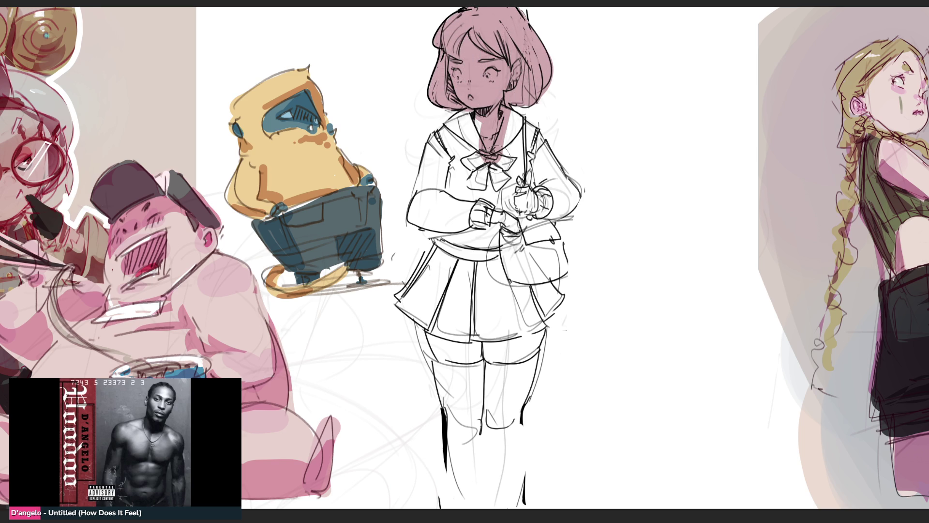
mouse_move(477, 114)
left_mouse_down()
mouse_move(450, 135)
mouse_move(456, 129)
mouse_move(498, 165)
mouse_move(513, 116)
mouse_move(540, 165)
mouse_move(537, 198)
left_mouse_up()
mouse_move(450, 140)
left_mouse_down()
mouse_move(421, 208)
mouse_move(499, 233)
mouse_move(575, 194)
mouse_move(519, 184)
mouse_move(532, 252)
mouse_move(537, 213)
mouse_move(533, 329)
mouse_move(461, 244)
mouse_move(411, 310)
mouse_move(479, 290)
mouse_move(441, 323)
mouse_move(450, 387)
mouse_move(476, 368)
mouse_move(499, 484)
mouse_move(497, 301)
mouse_move(530, 426)
mouse_move(484, 286)
mouse_move(540, 358)
mouse_move(516, 290)
left_mouse_up()
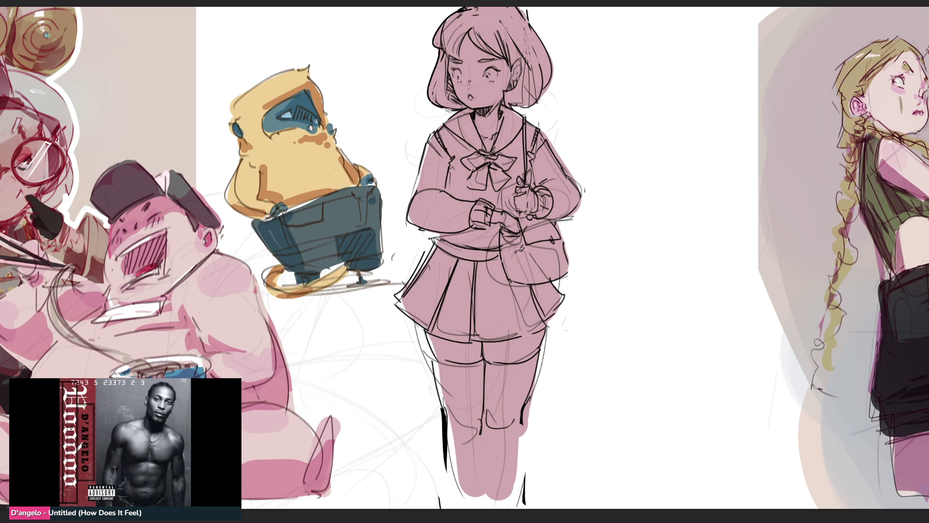
left_click_drag(512, 152, 512, 134)
Step: Touch up the bag strap, shade the hair dark and draw the left eyebrow
left_click_drag(532, 129, 534, 144)
mouse_move(426, 36)
left_mouse_down()
mouse_move(436, 72)
mouse_move(443, 58)
mouse_move(438, 92)
mouse_move(447, 101)
mouse_move(443, 62)
mouse_move(454, 105)
left_mouse_up()
mouse_move(441, 48)
left_mouse_down()
mouse_move(448, 27)
mouse_move(452, 48)
mouse_move(479, 10)
mouse_move(499, 41)
mouse_move(503, 15)
mouse_move(542, 68)
mouse_move(532, 92)
mouse_move(509, 92)
mouse_move(521, 104)
mouse_move(537, 99)
left_mouse_up()
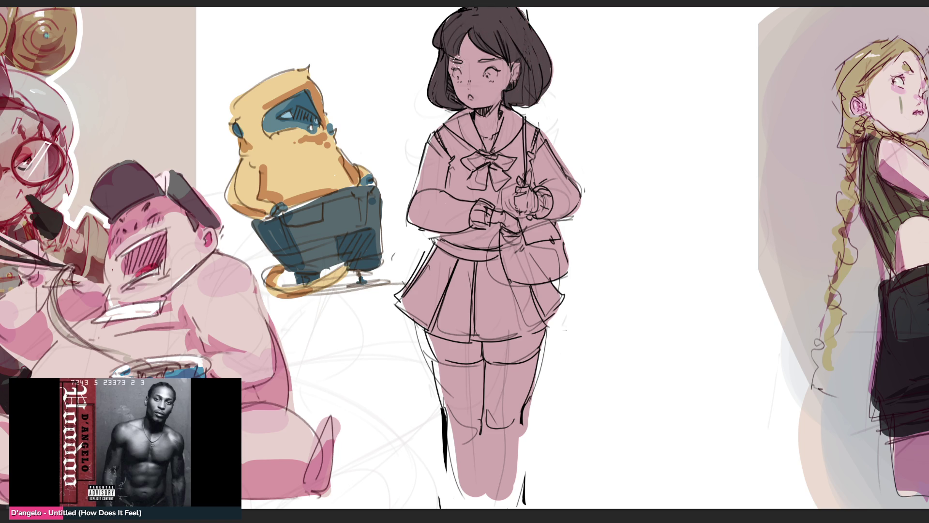
left_click_drag(457, 62, 493, 59)
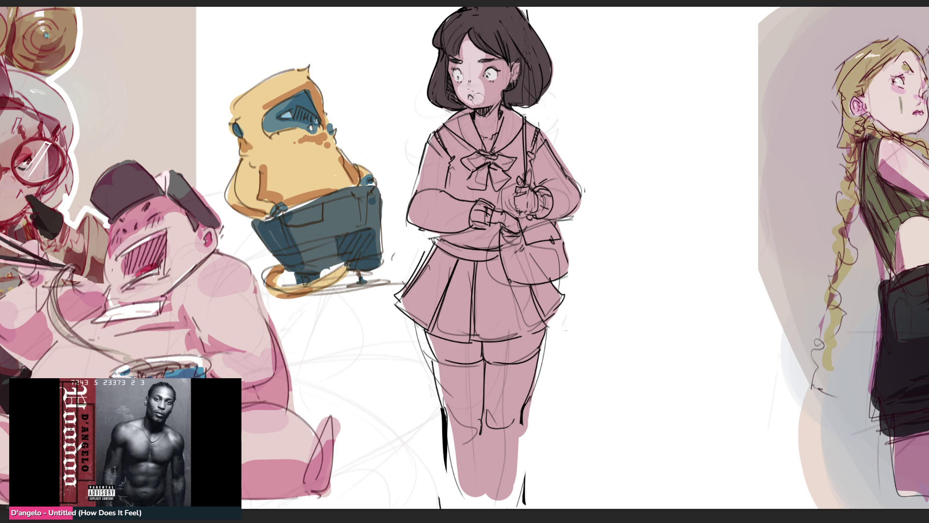
Step: Paint the face and neck skin, teal irises, a cheek highlight and a pink blush
left_click_drag(500, 71, 503, 88)
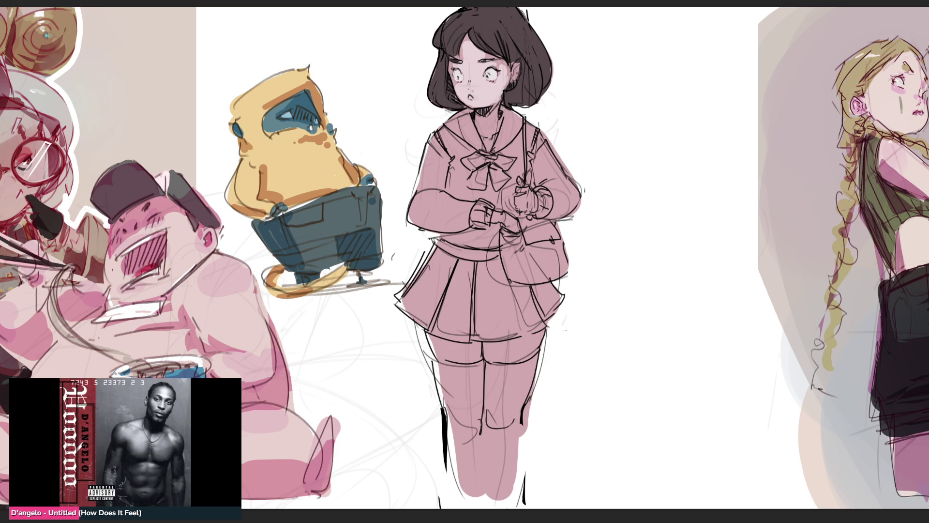
mouse_move(469, 53)
left_mouse_down()
mouse_move(464, 86)
mouse_move(498, 85)
mouse_move(484, 56)
mouse_move(466, 61)
left_mouse_up()
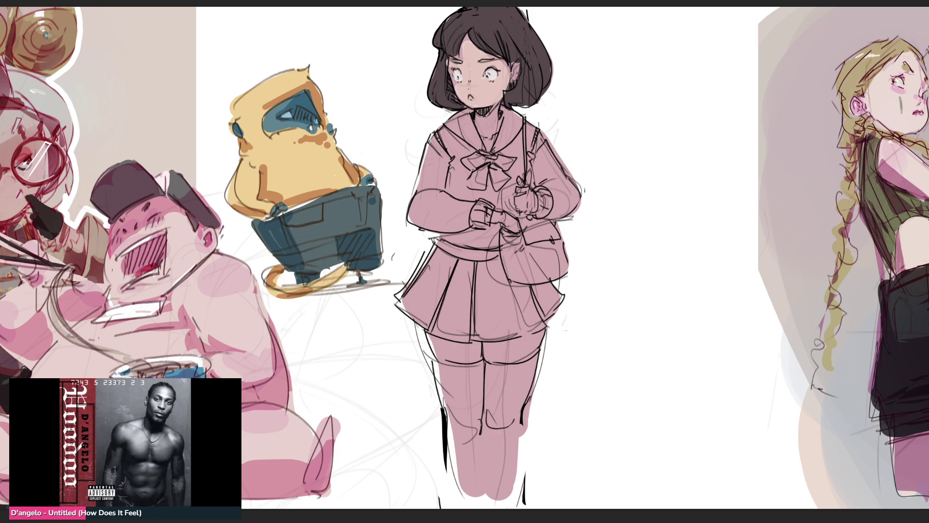
left_click_drag(484, 78, 459, 79)
left_click_drag(479, 115, 494, 140)
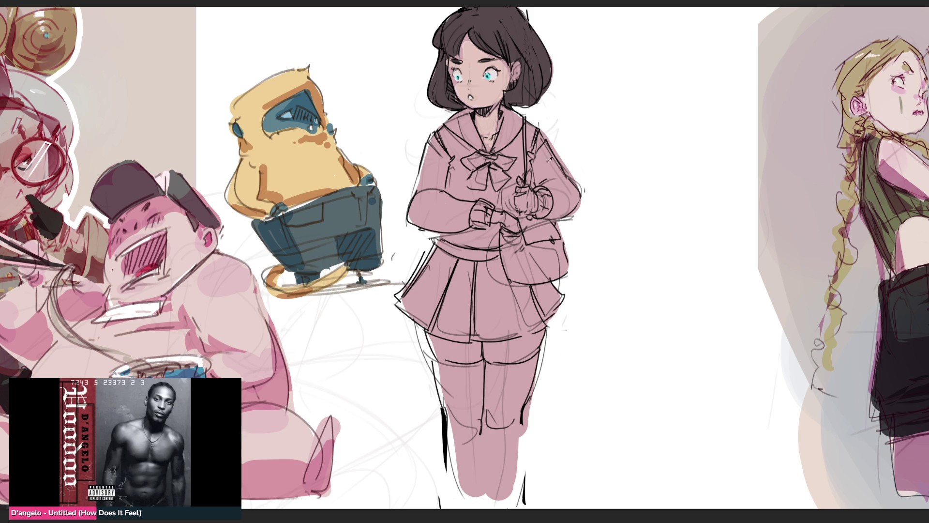
left_click_drag(460, 84, 502, 86)
Step: Fill the thighs and hands with skin tone and paint the skirt dark
left_click_drag(443, 351, 535, 344)
mouse_move(496, 216)
left_mouse_down()
mouse_move(511, 224)
mouse_move(522, 202)
left_mouse_up()
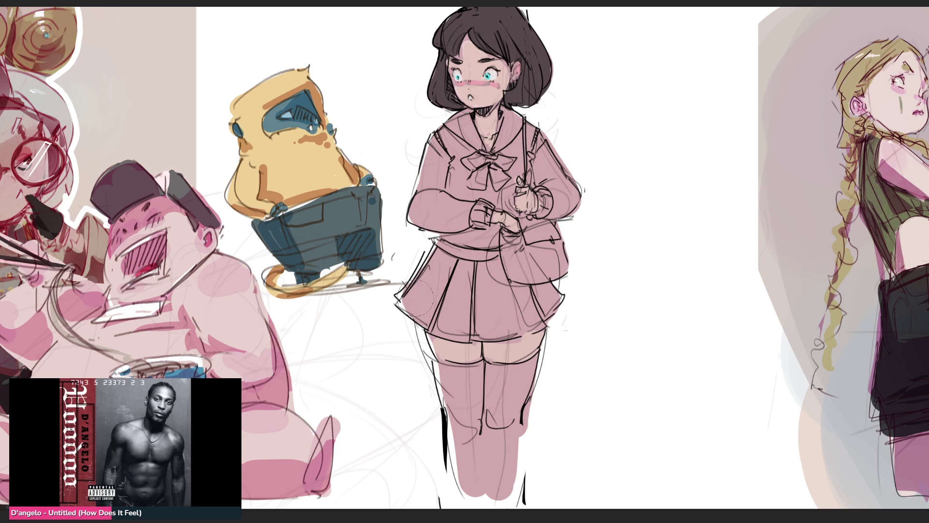
left_click_drag(405, 293, 545, 307)
mouse_move(427, 262)
left_mouse_down()
mouse_move(526, 268)
mouse_move(416, 295)
mouse_move(475, 315)
mouse_move(431, 289)
mouse_move(426, 267)
mouse_move(498, 304)
mouse_move(508, 322)
mouse_move(521, 256)
mouse_move(551, 278)
left_mouse_up()
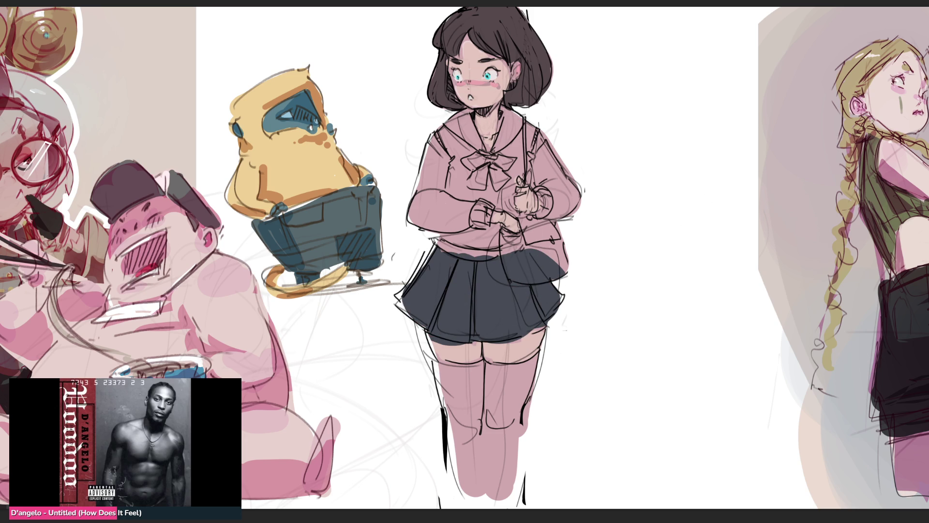
Step: Paint stockings, collar and sleeves pale blue, the vest grey, and the schoolbag solid pink
mouse_move(460, 385)
left_mouse_down()
mouse_move(537, 396)
mouse_move(438, 412)
mouse_move(455, 450)
mouse_move(466, 411)
mouse_move(448, 455)
mouse_move(484, 499)
mouse_move(516, 503)
mouse_move(537, 425)
left_mouse_up()
mouse_move(463, 107)
left_mouse_down()
mouse_move(450, 119)
mouse_move(455, 130)
mouse_move(505, 140)
left_mouse_up()
mouse_move(554, 141)
left_mouse_down()
mouse_move(546, 169)
mouse_move(556, 204)
mouse_move(566, 159)
mouse_move(544, 167)
left_mouse_up()
mouse_move(423, 145)
left_mouse_down()
mouse_move(430, 160)
mouse_move(419, 208)
mouse_move(464, 215)
mouse_move(475, 227)
left_mouse_up()
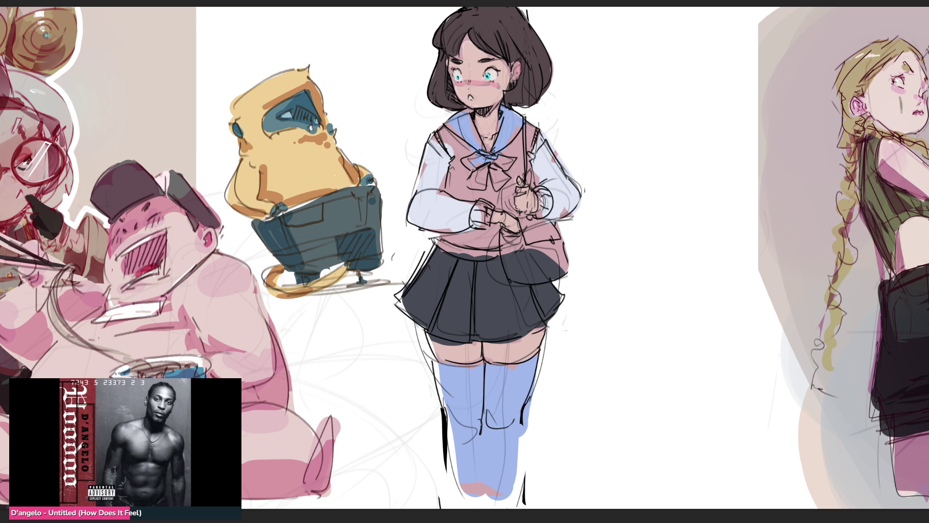
mouse_move(438, 116)
left_mouse_down()
mouse_move(474, 201)
mouse_move(534, 136)
mouse_move(508, 194)
mouse_move(512, 175)
mouse_move(465, 237)
mouse_move(510, 213)
left_mouse_up()
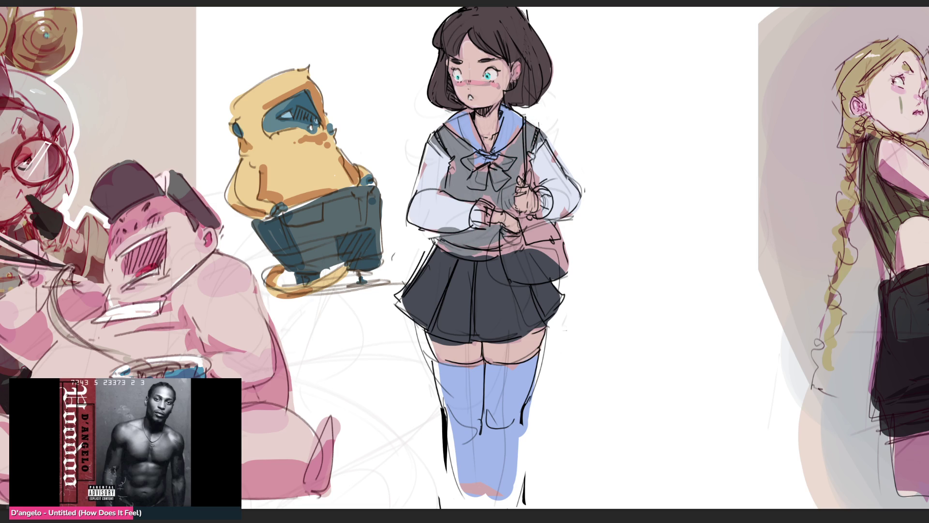
mouse_move(530, 227)
left_mouse_down()
mouse_move(513, 266)
mouse_move(550, 241)
mouse_move(547, 220)
left_mouse_up()
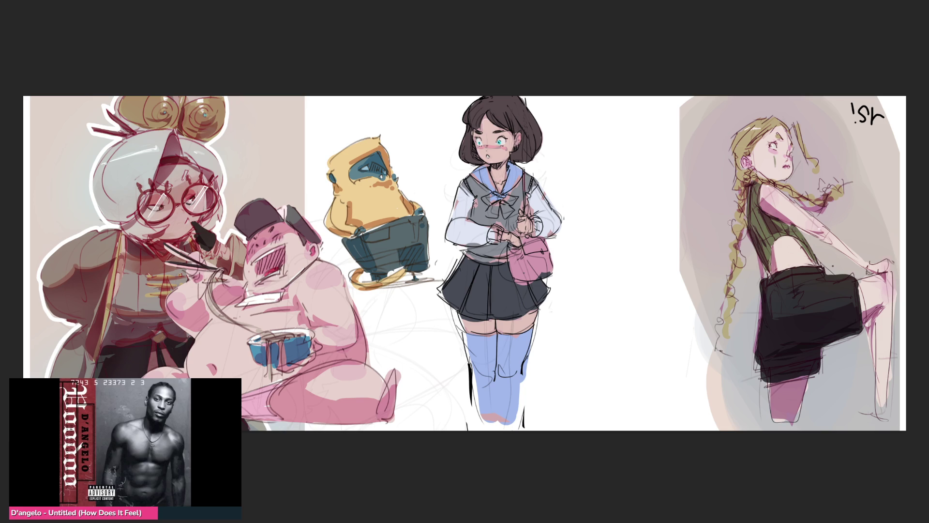
Step: Enlarge the brush, remove the purple tint, and shade shoulder, waist and skirt darker grey
key("e")
key("bracketright")
key("bracketright")
key("bracketright")
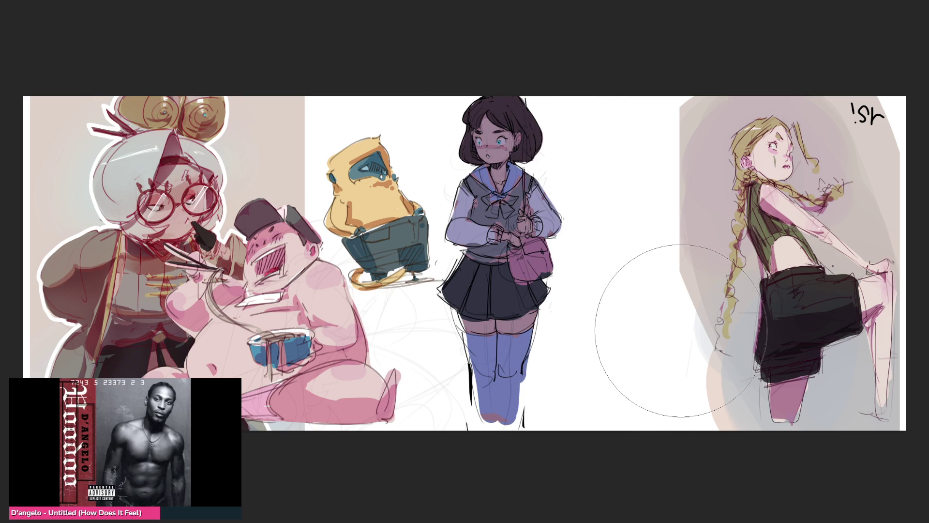
key("ctrl+z")
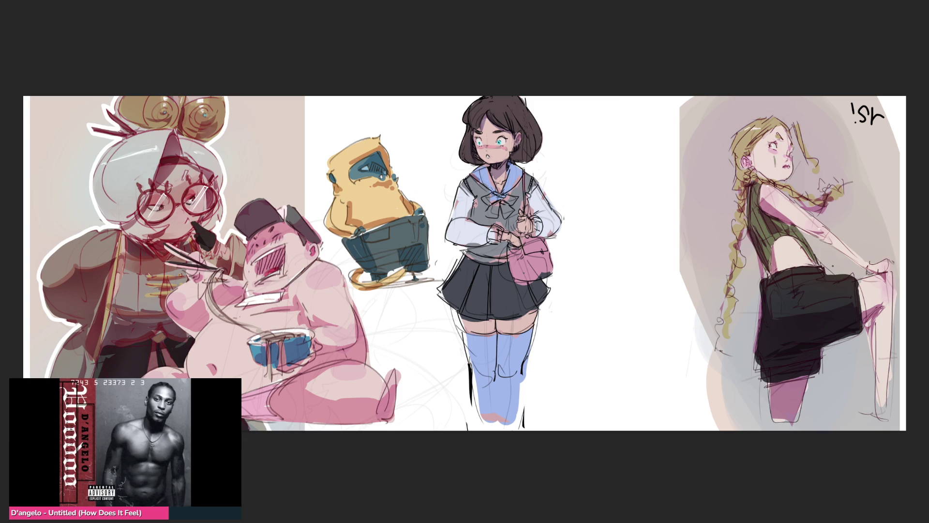
mouse_move(469, 196)
left_mouse_down()
mouse_move(486, 245)
mouse_move(506, 252)
left_mouse_up()
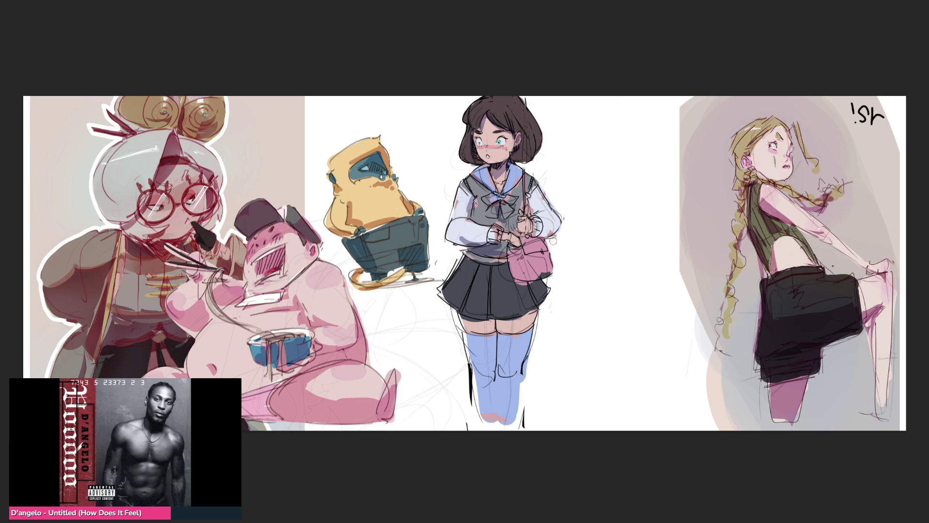
mouse_move(531, 198)
left_mouse_down()
mouse_move(540, 225)
mouse_move(528, 240)
mouse_move(537, 241)
mouse_move(522, 242)
mouse_move(531, 257)
mouse_move(545, 255)
mouse_move(535, 273)
mouse_move(544, 269)
mouse_move(532, 266)
left_mouse_up()
mouse_move(520, 232)
left_mouse_down()
mouse_move(486, 266)
mouse_move(534, 315)
mouse_move(528, 329)
mouse_move(483, 349)
mouse_move(542, 355)
left_mouse_up()
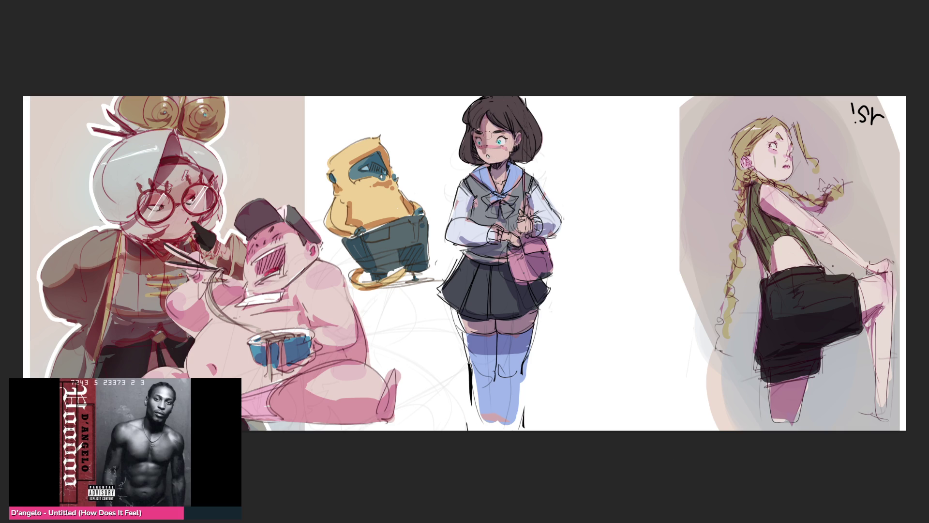
Step: Deepen the blush, shade under the chin and lighten the forehead skin
mouse_move(488, 129)
left_mouse_down()
mouse_move(506, 137)
mouse_move(490, 142)
left_mouse_up()
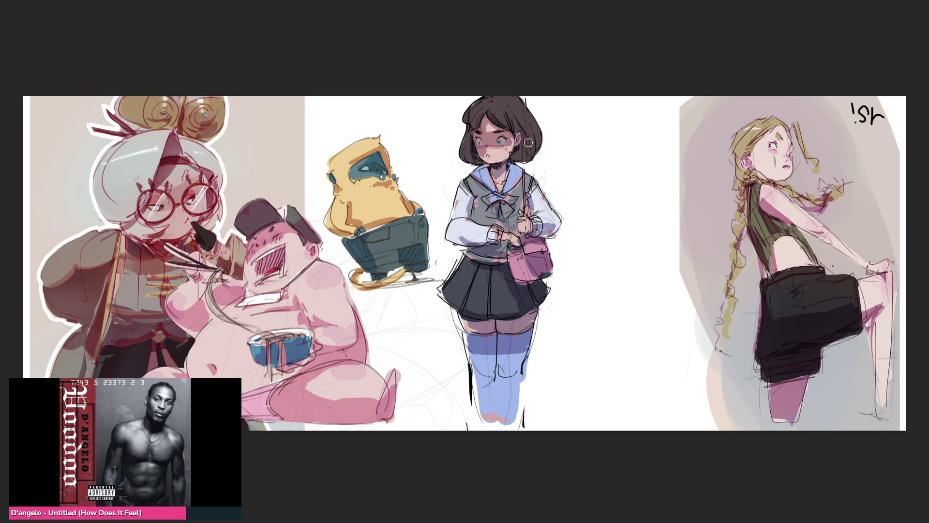
left_click_drag(480, 155, 493, 160)
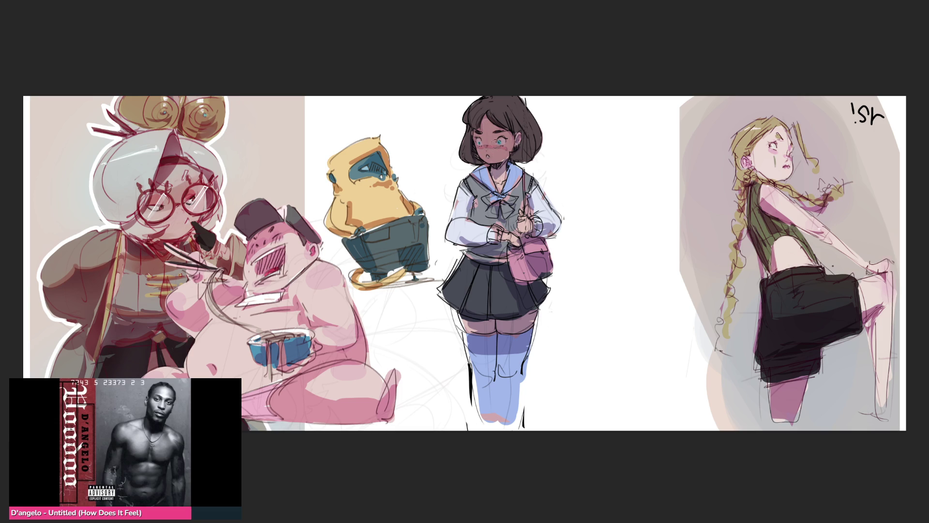
mouse_move(486, 123)
left_mouse_down()
mouse_move(502, 150)
mouse_move(486, 140)
mouse_move(501, 152)
left_mouse_up()
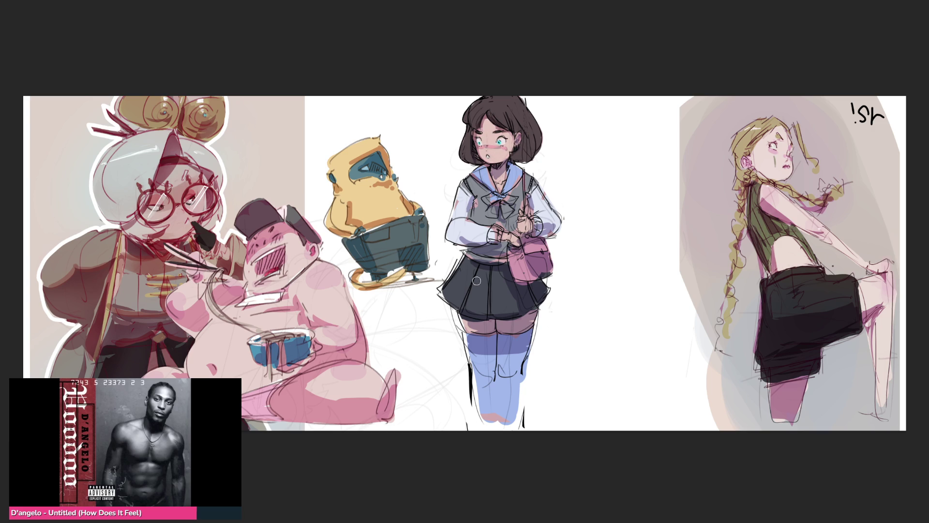
Step: Repaint the skin around the eyes and reshape the mouth slightly more open
mouse_move(493, 121)
left_mouse_down()
mouse_move(508, 118)
mouse_move(498, 126)
mouse_move(512, 134)
left_mouse_up()
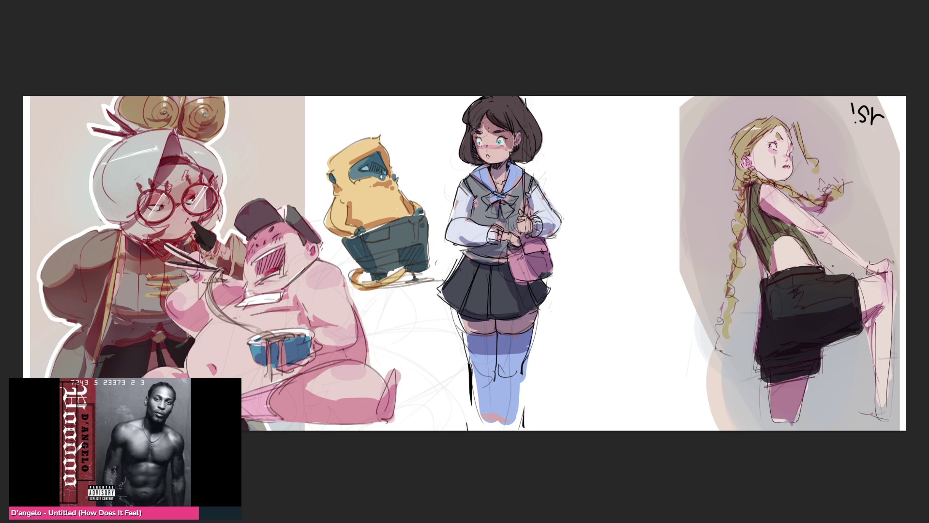
left_click_drag(484, 142, 488, 138)
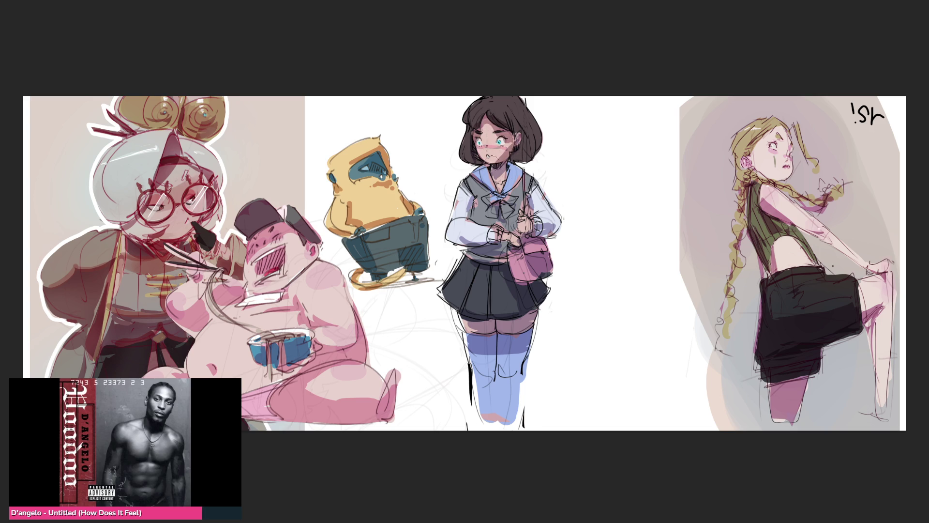
mouse_move(486, 146)
left_mouse_down()
mouse_move(494, 148)
mouse_move(485, 142)
left_mouse_up()
Step: Firm up neck and shoulder lines, shade the bag darker magenta and touch up the hair
left_click_drag(492, 175, 513, 206)
mouse_move(534, 272)
left_mouse_down()
mouse_move(538, 303)
mouse_move(506, 232)
mouse_move(529, 239)
mouse_move(525, 230)
left_mouse_up()
mouse_move(523, 129)
left_mouse_down()
mouse_move(509, 142)
mouse_move(503, 209)
mouse_move(521, 242)
left_mouse_up()
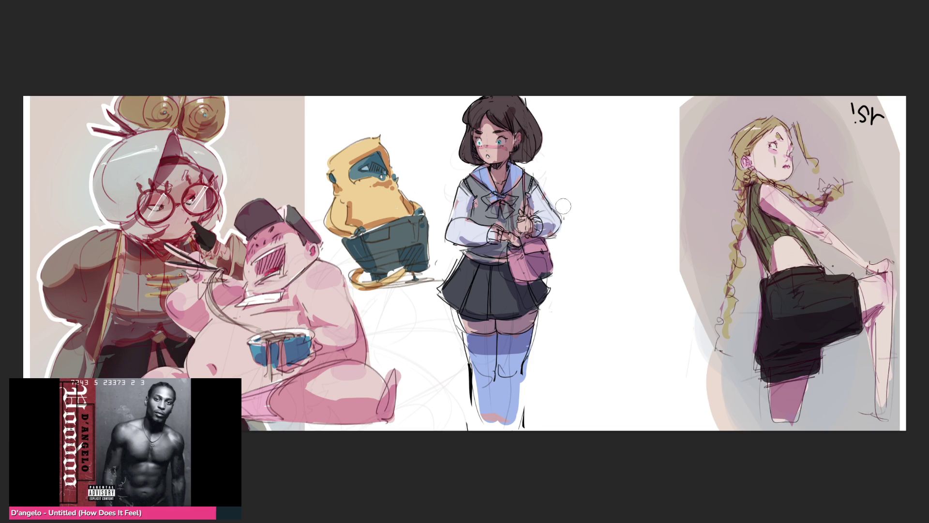
left_click_drag(491, 178, 447, 249)
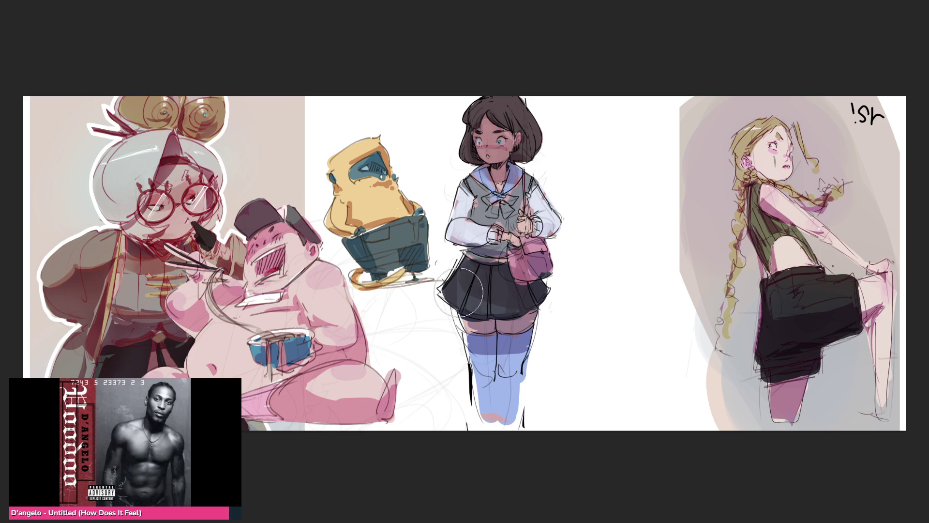
Step: Brush a darker purple-blue over the schoolgirl's stockings
mouse_move(528, 334)
left_mouse_down()
mouse_move(498, 367)
mouse_move(458, 383)
mouse_move(537, 406)
mouse_move(474, 360)
left_mouse_up()
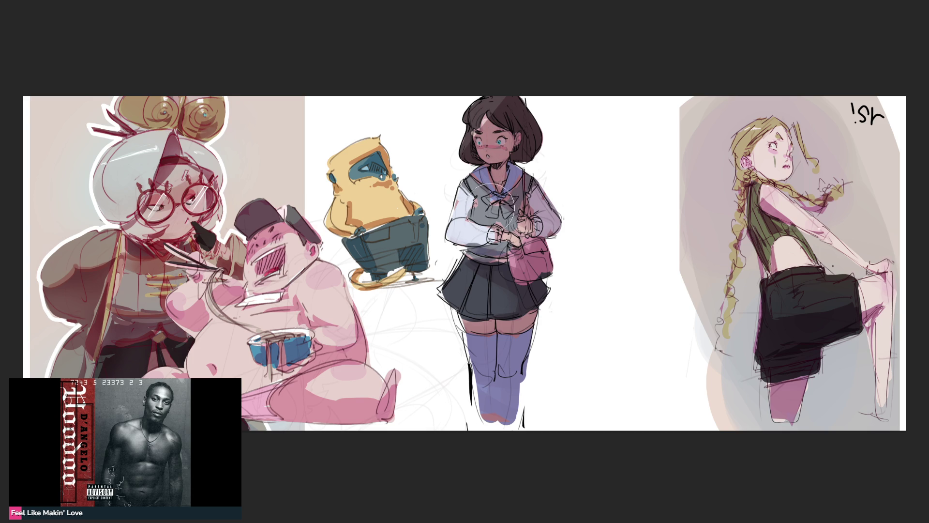
Step: Dab a faint pink tone along the edge of her shoulder
mouse_move(472, 208)
left_mouse_down()
mouse_move(459, 204)
mouse_move(475, 216)
left_mouse_up()
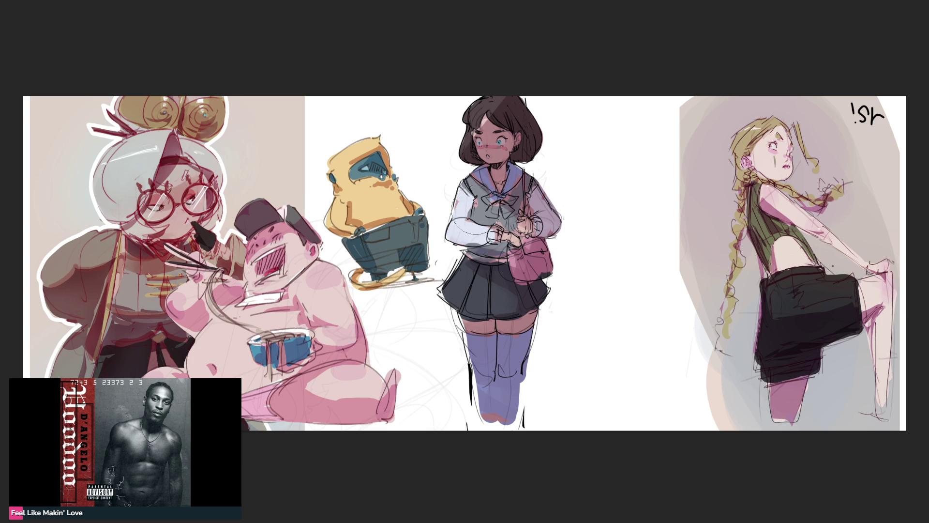
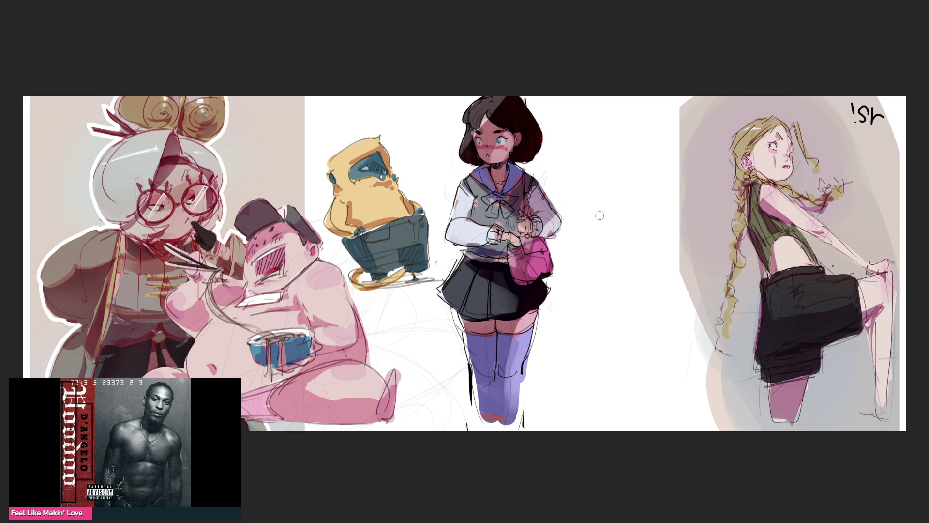
Step: With a larger brush, tint the right side of the schoolgirl's bag and stockings blue
key("bracketright")
key("bracketright")
key("bracketright")
left_click_drag(530, 138, 556, 468)
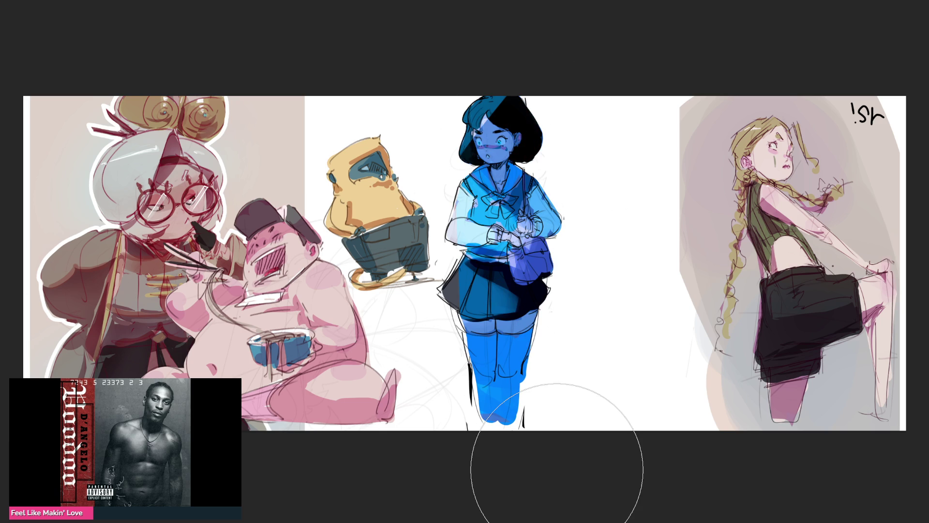
key("ctrl+z")
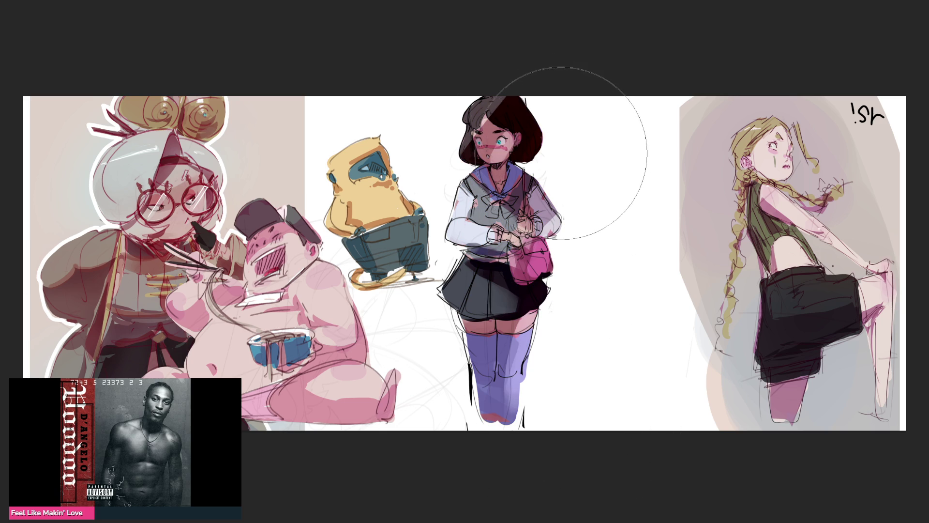
left_click_drag(562, 153, 571, 456)
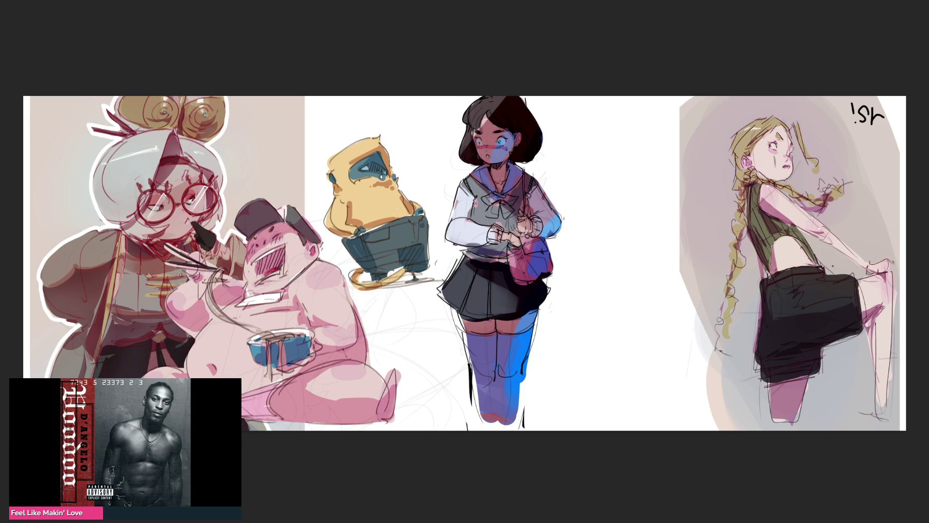
Step: With a smaller brush, repaint blue shading on her right cheek and chin
key("bracketleft")
key("bracketleft")
key("bracketleft")
key("ctrl+z")
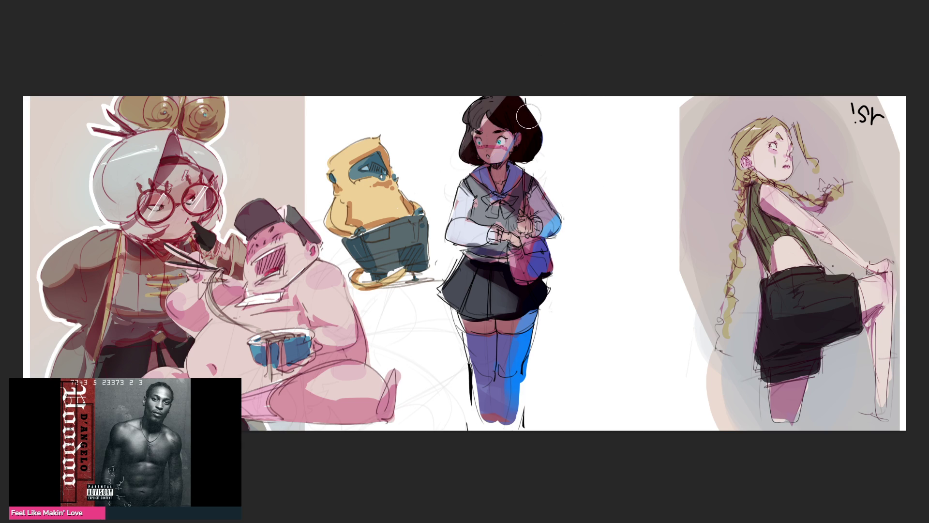
left_click_drag(509, 137, 496, 154)
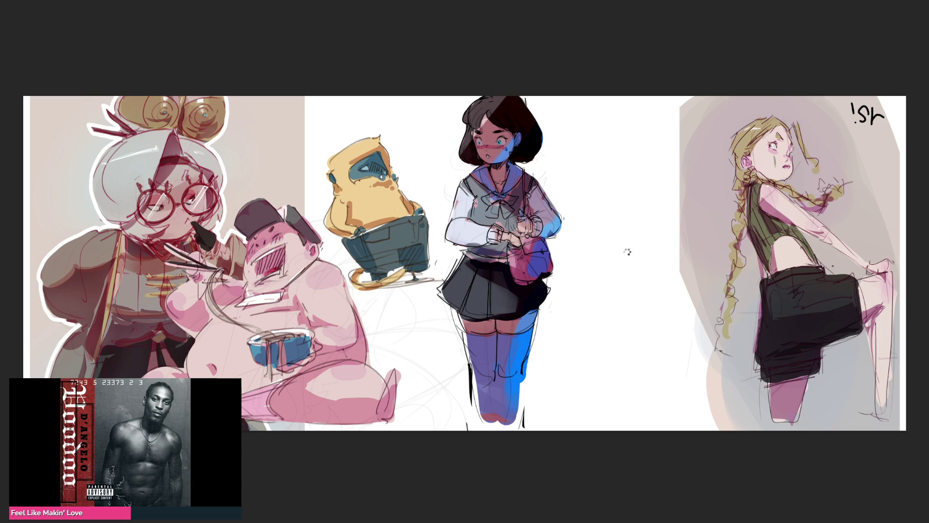
key("m")
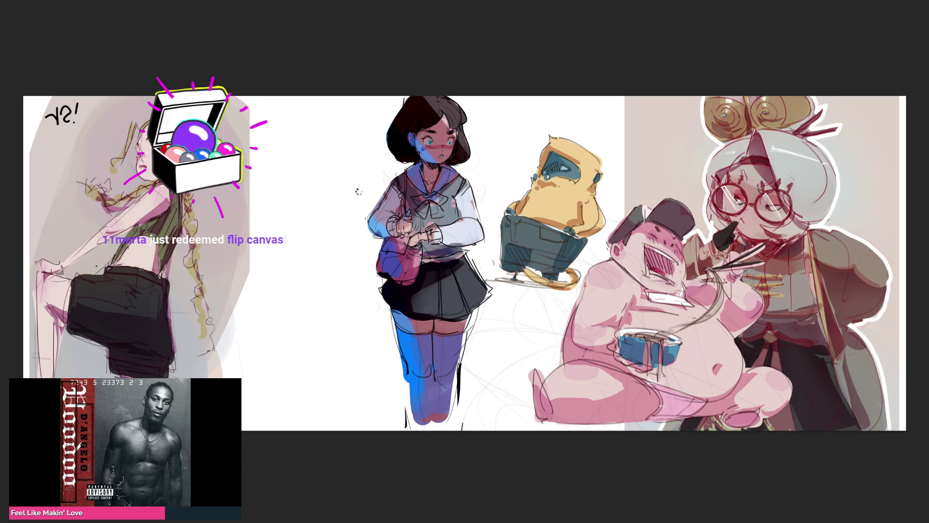
key("m")
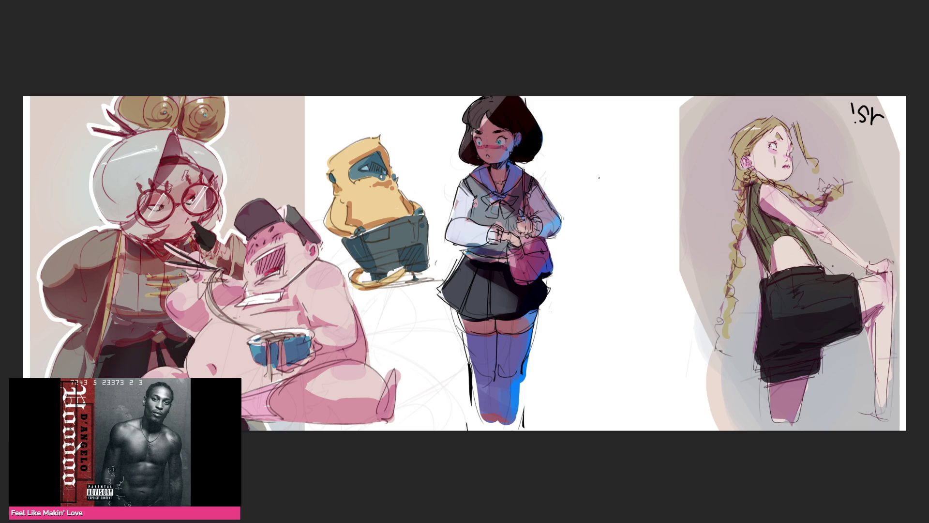
Step: Sketch loose pencil strokes, including an A-shaped mark, right of the schoolgirl's head
mouse_move(566, 150)
left_mouse_down()
mouse_move(576, 186)
mouse_move(576, 135)
mouse_move(602, 176)
left_mouse_up()
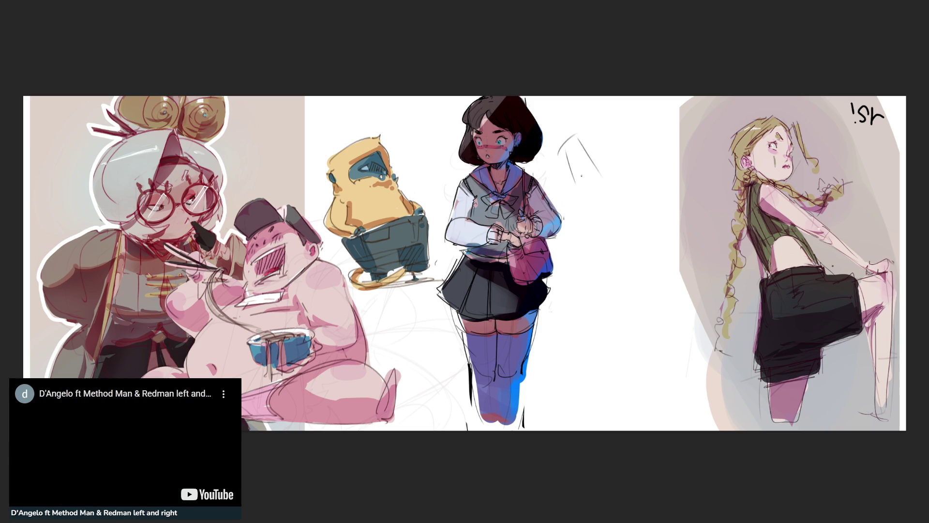
mouse_move(571, 151)
left_mouse_down()
mouse_move(573, 199)
mouse_move(596, 183)
mouse_move(588, 216)
mouse_move(603, 196)
mouse_move(589, 223)
left_mouse_up()
mouse_move(611, 191)
left_mouse_down()
mouse_move(639, 165)
mouse_move(633, 191)
left_mouse_up()
left_click_drag(623, 194, 634, 200)
mouse_move(650, 154)
left_mouse_down()
mouse_move(655, 162)
mouse_move(599, 230)
left_mouse_up()
left_click_drag(599, 230, 626, 222)
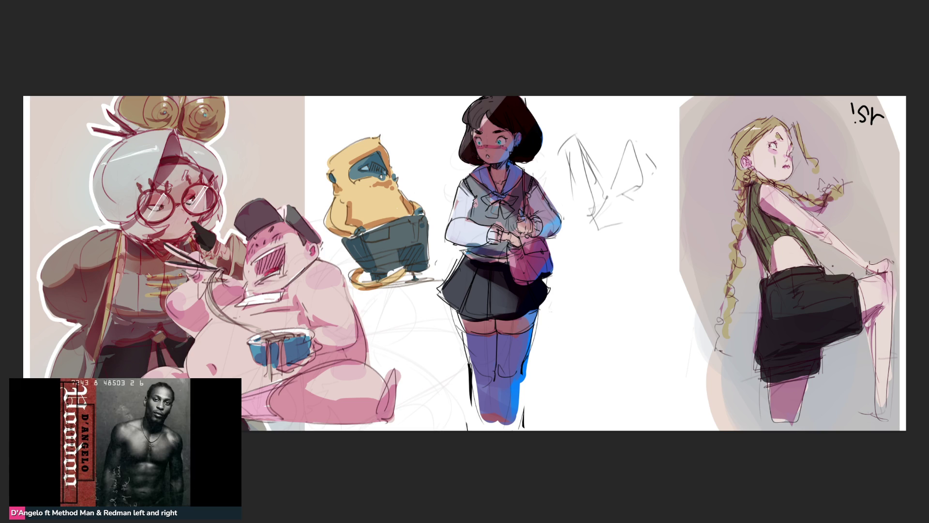
mouse_move(622, 142)
left_mouse_down()
mouse_move(612, 195)
mouse_move(657, 169)
mouse_move(633, 192)
left_mouse_up()
left_click_drag(650, 186, 641, 202)
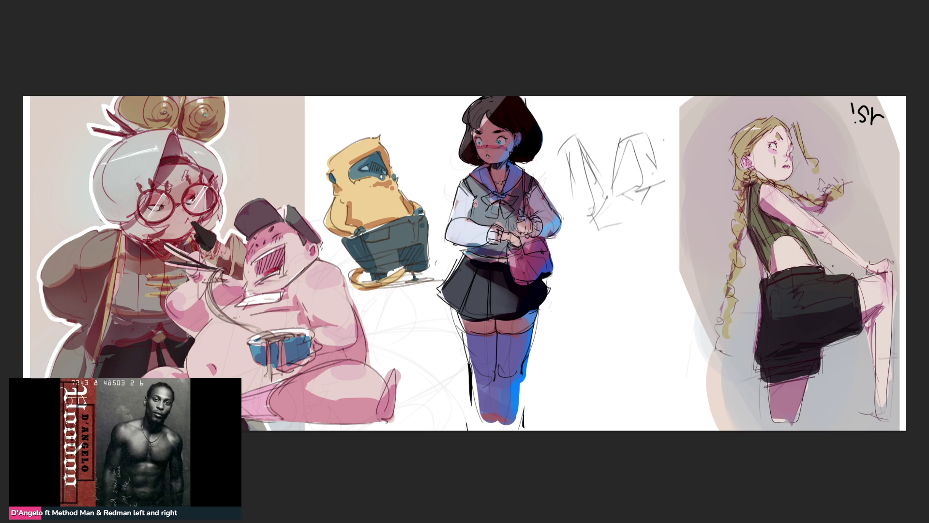
Step: Hatch more diagonal pencil lines and extend the rough sketch downward with long lines
mouse_move(641, 137)
left_mouse_down()
mouse_move(625, 180)
mouse_move(639, 168)
mouse_move(624, 166)
mouse_move(654, 201)
left_mouse_up()
left_click_drag(645, 204, 638, 210)
left_click_drag(590, 128, 604, 178)
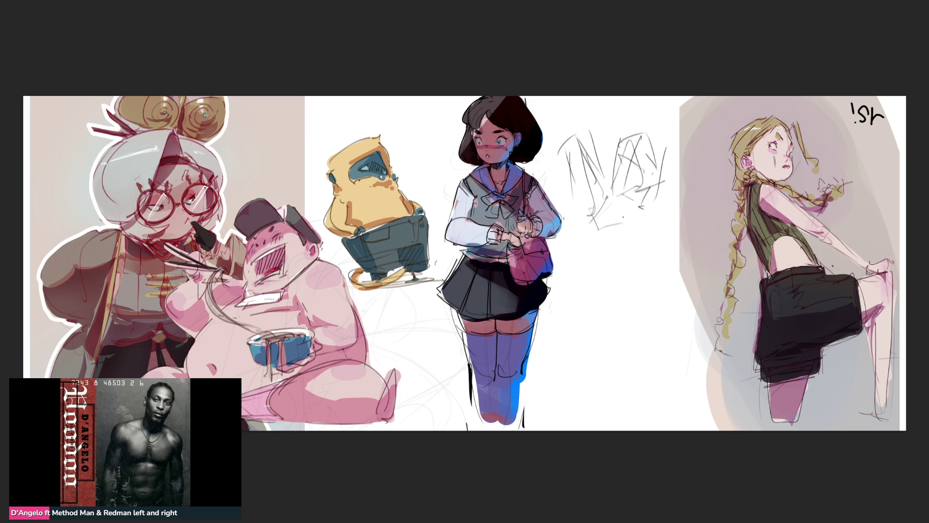
mouse_move(565, 140)
left_mouse_down()
mouse_move(592, 237)
mouse_move(597, 156)
mouse_move(619, 213)
left_mouse_up()
left_click_drag(590, 253, 631, 213)
mouse_move(642, 205)
left_mouse_down()
mouse_move(647, 239)
mouse_move(604, 271)
left_mouse_up()
mouse_move(605, 270)
left_mouse_down()
mouse_move(647, 237)
mouse_move(651, 302)
left_mouse_up()
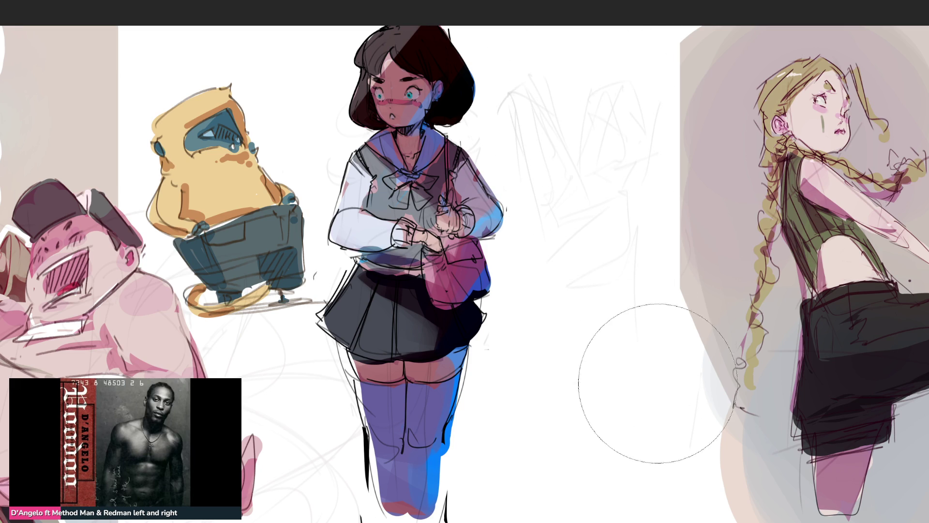
Step: With a fine brush, block in a rough pointed ear and outline for the new figure
key("e")
left_click_drag(556, 116, 567, 140)
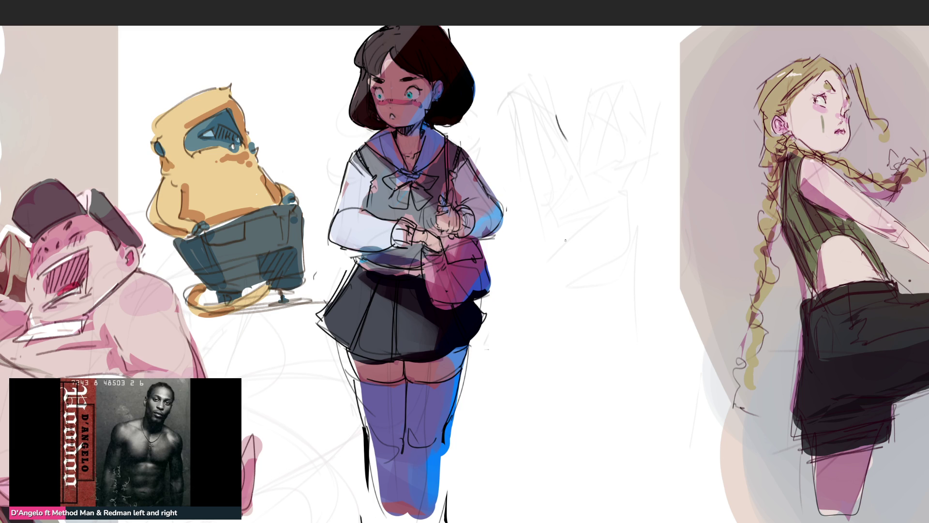
key("ctrl+z")
mouse_move(514, 134)
left_mouse_down()
mouse_move(554, 89)
mouse_move(566, 122)
mouse_move(564, 209)
left_mouse_up()
left_click_drag(518, 119, 557, 258)
left_click_drag(571, 98, 621, 232)
left_click_drag(564, 144, 634, 249)
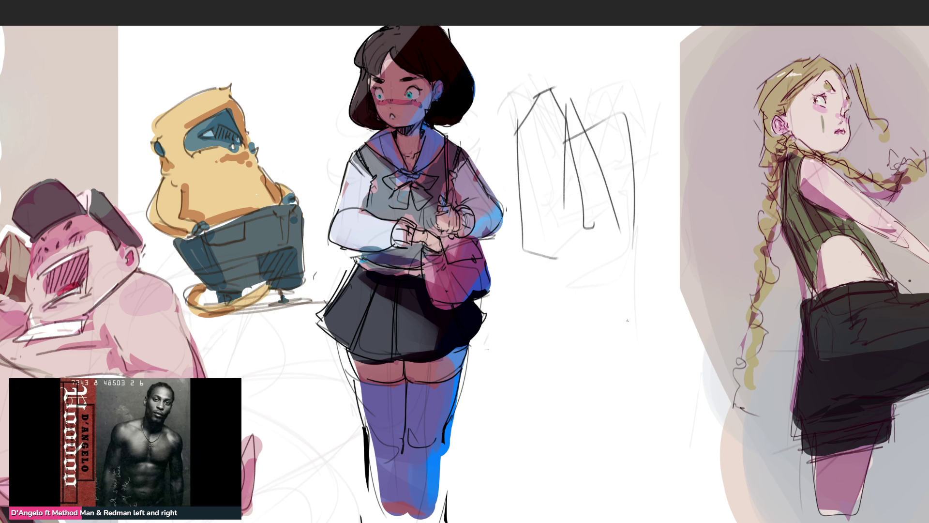
mouse_move(530, 255)
left_mouse_down()
mouse_move(549, 264)
mouse_move(615, 257)
left_mouse_up()
Step: Outline the rough figure's right side and bottom, then fade the rough lines lighter
left_click_drag(617, 221, 643, 289)
mouse_move(560, 267)
left_mouse_down()
mouse_move(556, 300)
mouse_move(629, 256)
mouse_move(646, 350)
left_mouse_up()
left_click_drag(617, 358, 557, 376)
mouse_move(553, 268)
left_mouse_down()
mouse_move(569, 361)
mouse_move(624, 364)
left_mouse_up()
mouse_move(634, 206)
left_mouse_down()
mouse_move(651, 387)
mouse_move(536, 442)
mouse_move(532, 366)
left_mouse_up()
mouse_move(564, 327)
left_mouse_down()
mouse_move(515, 362)
mouse_move(625, 426)
mouse_move(664, 486)
left_mouse_up()
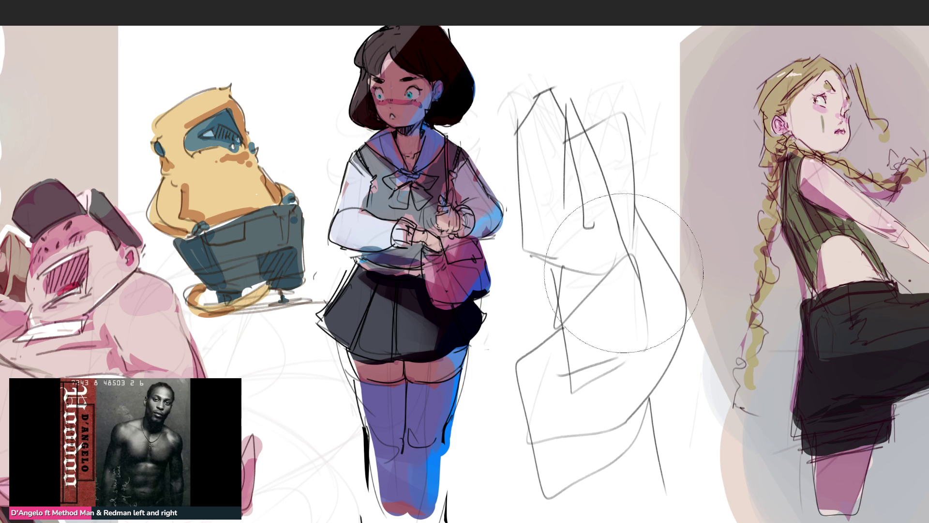
mouse_move(560, 145)
left_mouse_down()
mouse_move(581, 387)
mouse_move(547, 154)
left_mouse_up()
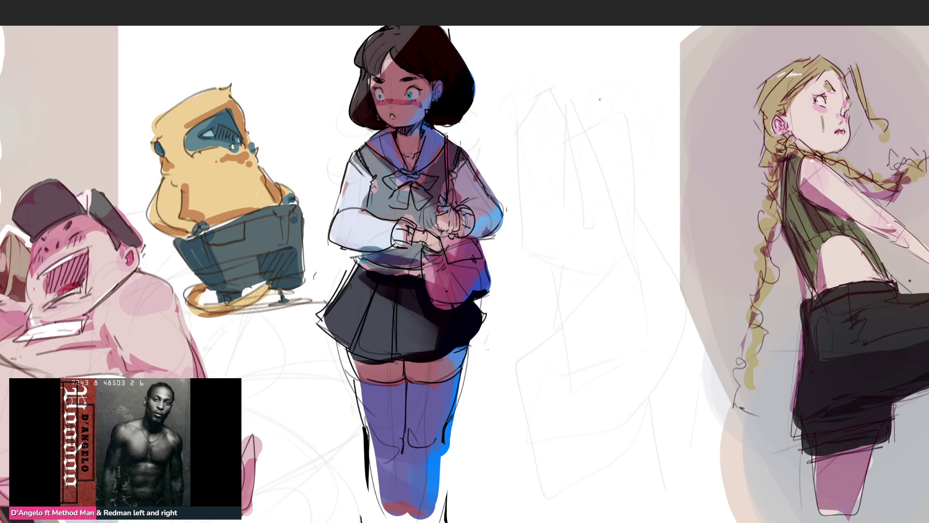
Step: Draw the cat head's two ears, head outline, jaw lines and a small arch in the face
mouse_move(579, 89)
left_mouse_down()
mouse_move(573, 125)
mouse_move(584, 117)
mouse_move(564, 127)
left_mouse_up()
mouse_move(570, 124)
left_mouse_down()
mouse_move(598, 111)
mouse_move(644, 142)
left_mouse_up()
mouse_move(567, 119)
left_mouse_down()
mouse_move(565, 195)
mouse_move(617, 193)
left_mouse_up()
left_click_drag(644, 155, 638, 167)
left_click_drag(623, 87, 621, 110)
left_click_drag(625, 85, 631, 111)
left_click_drag(625, 88, 625, 111)
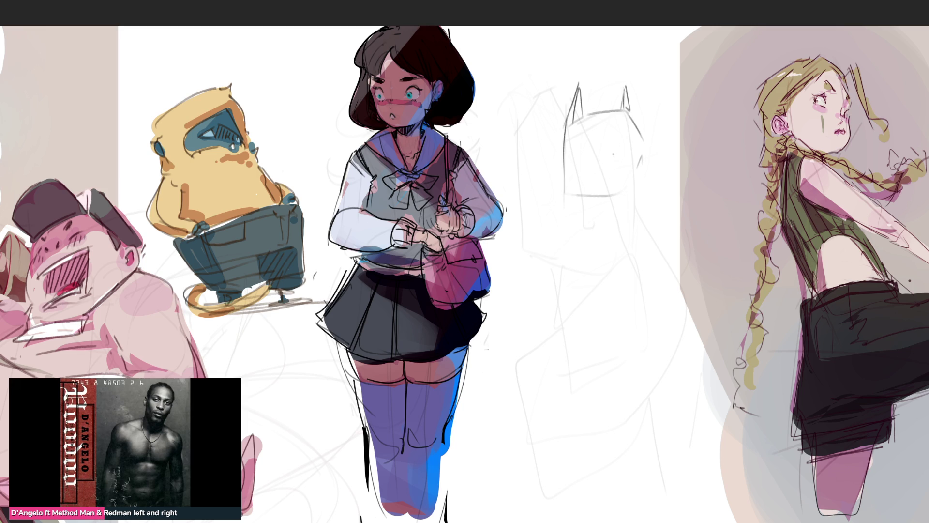
mouse_move(590, 179)
left_mouse_down()
mouse_move(597, 153)
mouse_move(621, 128)
left_mouse_up()
left_click_drag(634, 127, 644, 168)
left_click_drag(590, 188, 613, 211)
left_click_drag(621, 218, 638, 214)
mouse_move(600, 171)
left_mouse_down()
mouse_move(617, 171)
mouse_move(606, 175)
mouse_move(621, 158)
mouse_move(644, 184)
left_mouse_up()
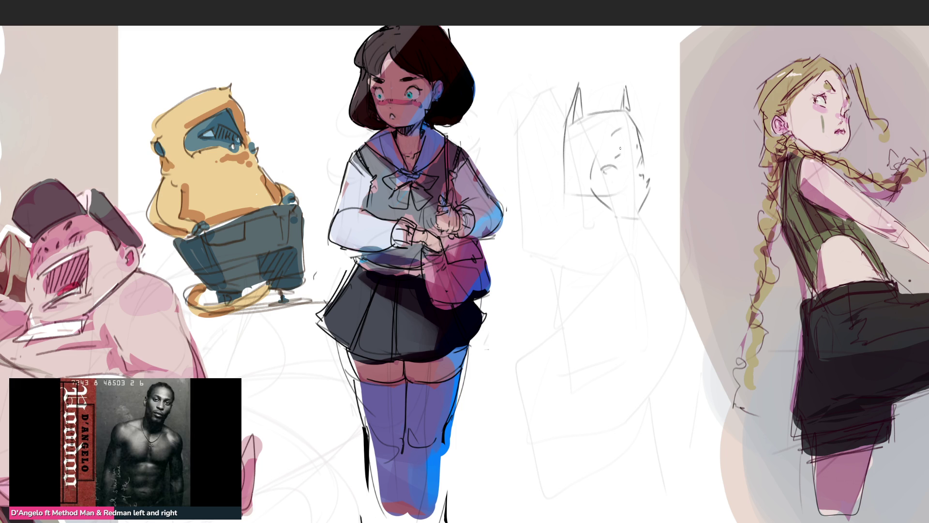
Step: Darken both ears, redraw the head's left side curve, and add fur tufts along the lower edge
mouse_move(579, 88)
left_mouse_down()
mouse_move(571, 134)
mouse_move(589, 114)
mouse_move(559, 136)
left_mouse_up()
mouse_move(624, 86)
left_mouse_down()
mouse_move(606, 116)
mouse_move(633, 118)
left_mouse_up()
mouse_move(560, 121)
left_mouse_down()
mouse_move(550, 186)
mouse_move(561, 204)
left_mouse_up()
key("ctrl+z")
left_click_drag(564, 130, 594, 216)
key("ctrl+z")
mouse_move(559, 130)
left_mouse_down()
mouse_move(593, 202)
mouse_move(627, 220)
left_mouse_up()
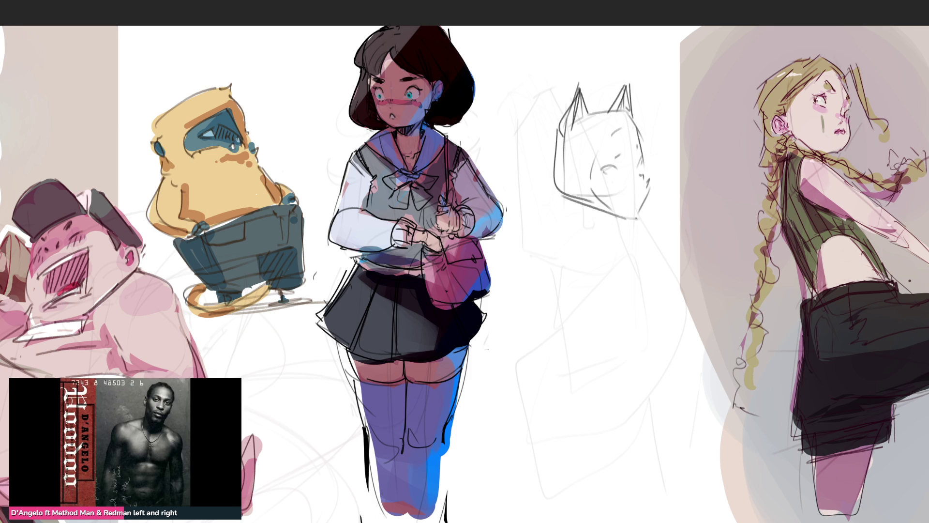
mouse_move(565, 198)
left_mouse_down()
mouse_move(622, 233)
mouse_move(641, 206)
mouse_move(621, 220)
left_mouse_up()
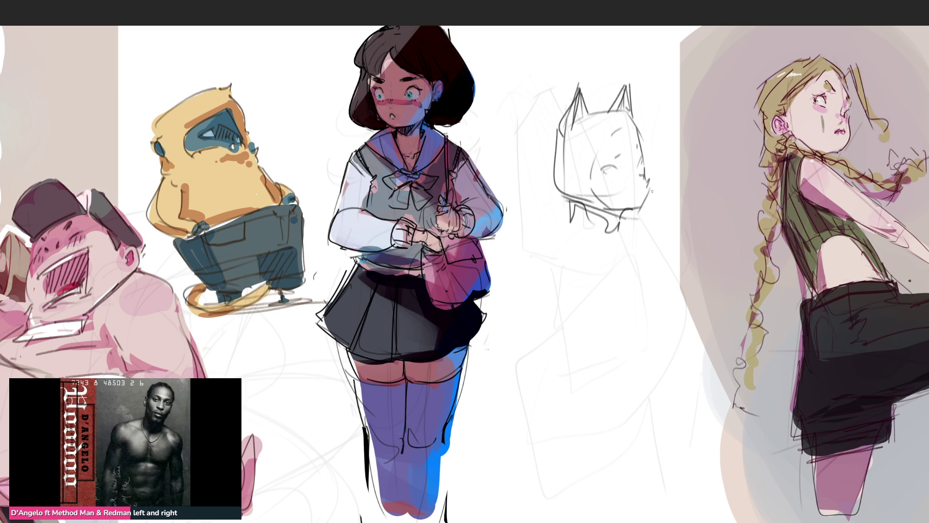
Step: Add the eye and brow lines, chin strokes, and blush marks under the eye
mouse_move(644, 177)
left_mouse_down()
mouse_move(624, 154)
mouse_move(638, 121)
left_mouse_up()
mouse_move(632, 123)
left_mouse_down()
mouse_move(641, 132)
mouse_move(650, 121)
mouse_move(592, 171)
mouse_move(603, 201)
mouse_move(629, 211)
left_mouse_up()
left_click_drag(562, 123, 557, 185)
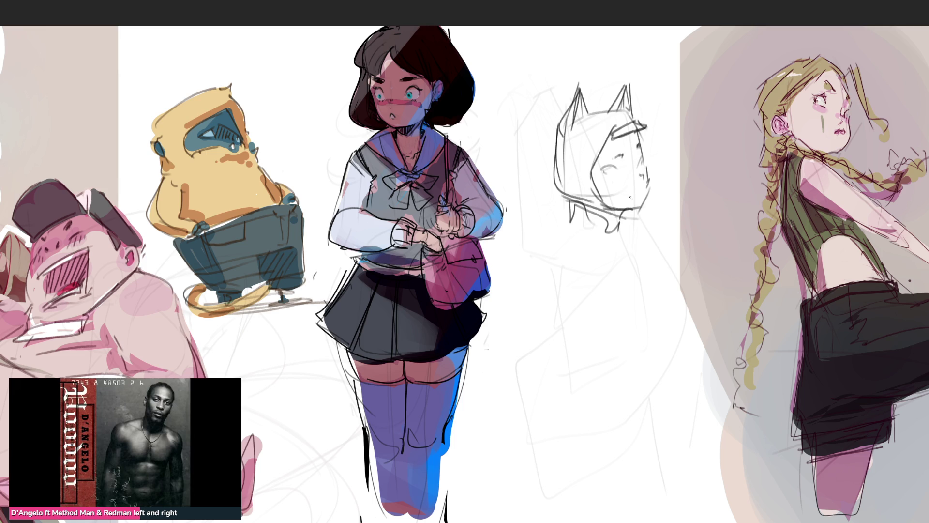
mouse_move(629, 218)
left_mouse_down()
mouse_move(645, 214)
mouse_move(617, 237)
left_mouse_up()
left_click_drag(632, 233, 634, 245)
left_click_drag(611, 165, 622, 164)
left_click_drag(611, 175, 627, 178)
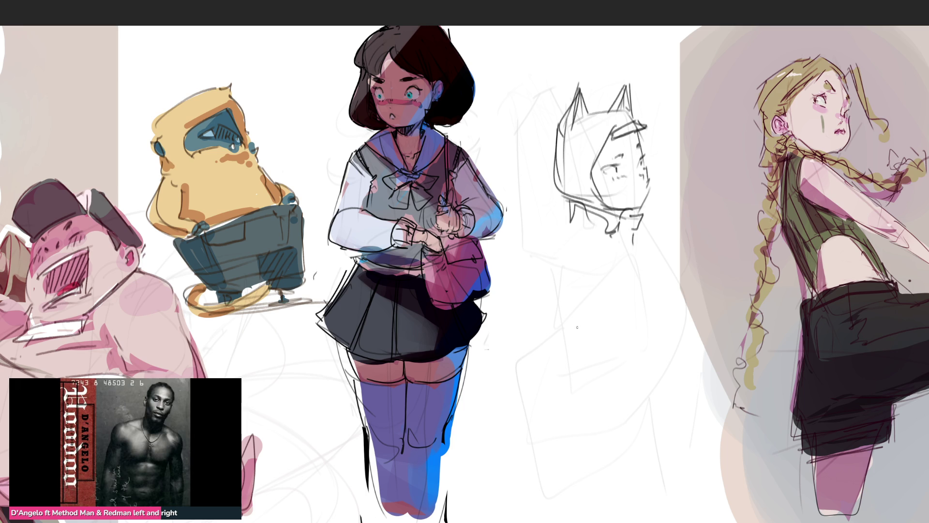
Step: Sketch the neck, shoulders, bent arm with a small hand, and collar lines
mouse_move(569, 225)
left_mouse_down()
mouse_move(605, 230)
mouse_move(559, 242)
mouse_move(592, 264)
mouse_move(524, 290)
mouse_move(508, 314)
left_mouse_up()
mouse_move(565, 243)
left_mouse_down()
mouse_move(591, 269)
mouse_move(548, 335)
mouse_move(508, 317)
mouse_move(539, 337)
left_mouse_up()
left_click_drag(500, 342, 575, 377)
left_click_drag(556, 316, 603, 383)
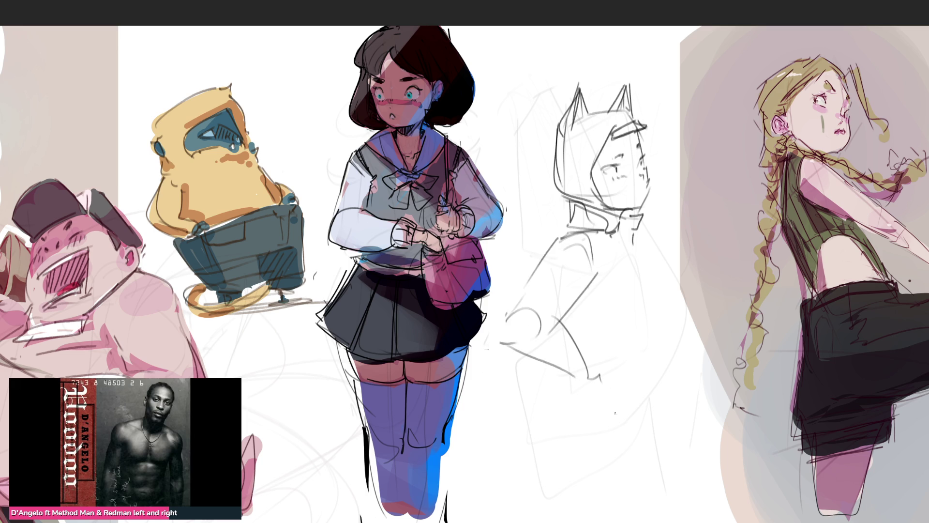
mouse_move(581, 352)
left_mouse_down()
mouse_move(592, 387)
mouse_move(564, 390)
mouse_move(610, 352)
mouse_move(605, 375)
mouse_move(603, 345)
mouse_move(617, 387)
left_mouse_up()
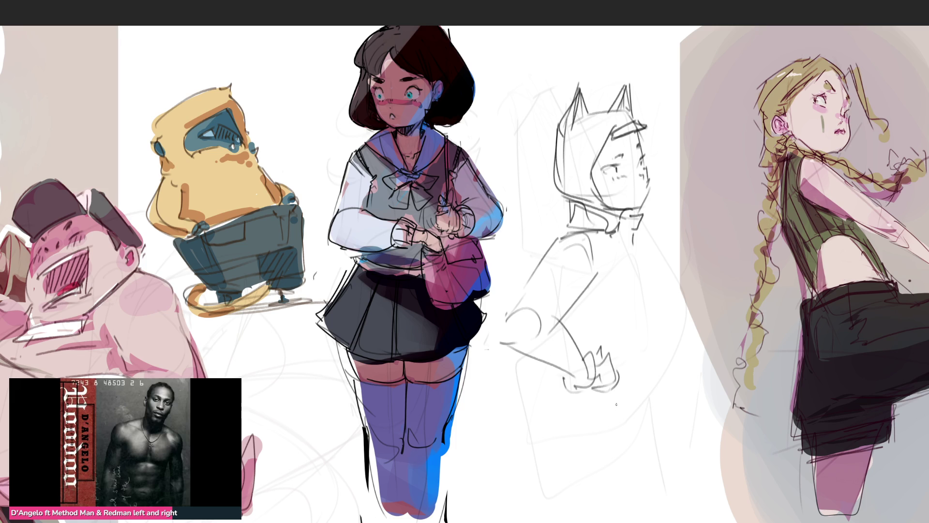
mouse_move(572, 317)
left_mouse_down()
mouse_move(586, 337)
mouse_move(613, 325)
left_mouse_up()
mouse_move(615, 240)
left_mouse_down()
mouse_move(626, 237)
mouse_move(633, 305)
left_mouse_up()
Step: Sketch the figure's right side with a hook and the lower body's V-shaped outline
left_click_drag(625, 249, 641, 320)
left_click_drag(643, 262, 669, 322)
mouse_move(638, 244)
left_mouse_down()
mouse_move(673, 281)
mouse_move(676, 305)
left_mouse_up()
left_click_drag(675, 320, 653, 347)
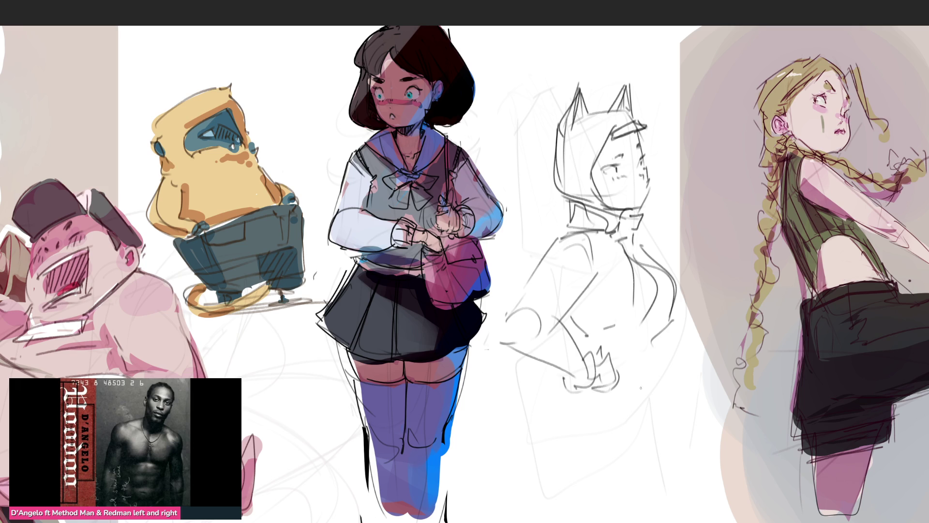
mouse_move(591, 346)
left_mouse_down()
mouse_move(655, 392)
mouse_move(625, 416)
left_mouse_up()
mouse_move(568, 390)
left_mouse_down()
mouse_move(591, 416)
mouse_move(563, 425)
left_mouse_up()
mouse_move(564, 382)
left_mouse_down()
mouse_move(553, 516)
mouse_move(634, 447)
left_mouse_up()
left_click_drag(654, 398, 661, 446)
Step: Outline the lower body, draw a long curve toward the bottom and a looping tail at lower left
mouse_move(544, 393)
left_mouse_down()
mouse_move(576, 503)
mouse_move(663, 462)
left_mouse_up()
left_click_drag(658, 402, 689, 490)
left_click_drag(659, 400, 721, 521)
left_click_drag(659, 451, 600, 522)
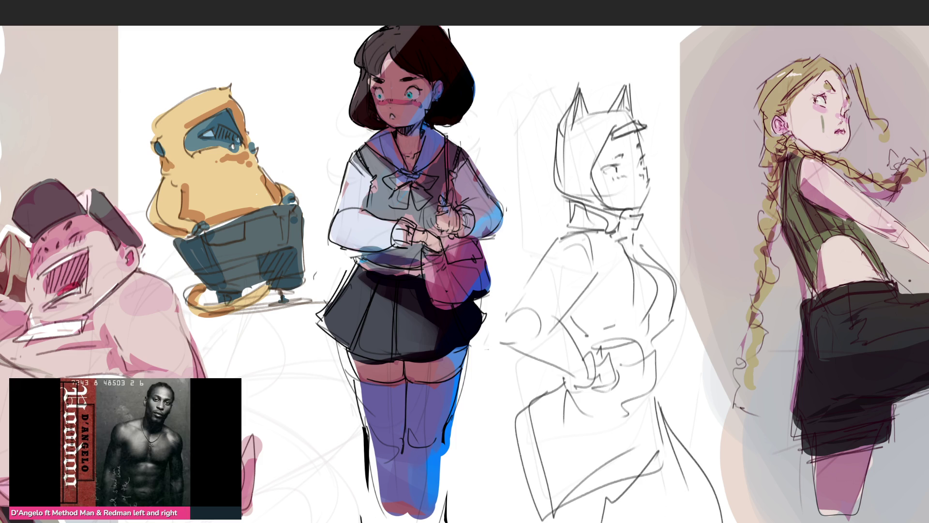
mouse_move(546, 416)
left_mouse_down()
mouse_move(484, 517)
mouse_move(525, 518)
left_mouse_up()
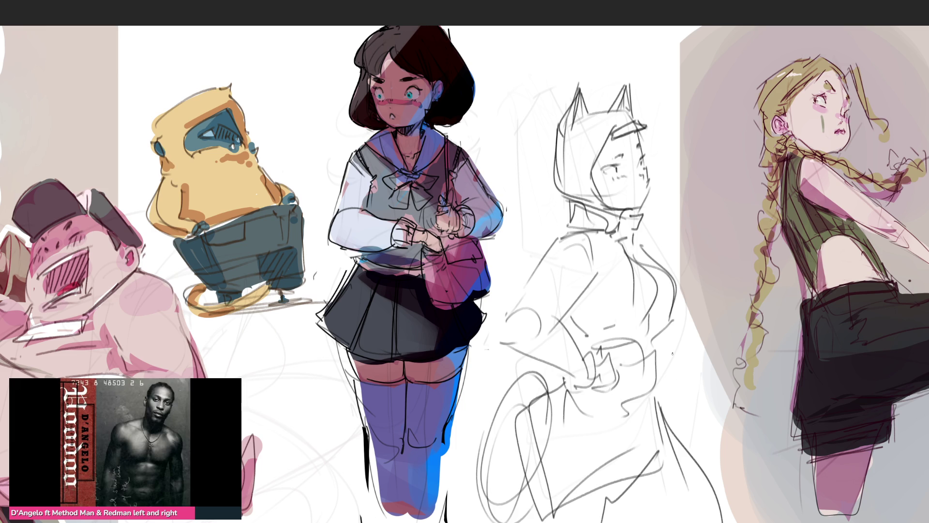
left_click_drag(663, 386, 667, 406)
left_click_drag(670, 339, 671, 399)
mouse_move(656, 307)
left_mouse_down()
mouse_move(667, 316)
mouse_move(657, 336)
left_mouse_up()
Step: Replace the trial side strokes with a clean line and firm up the lower body lines
mouse_move(661, 302)
left_mouse_down()
mouse_move(673, 334)
mouse_move(654, 350)
left_mouse_up()
mouse_move(641, 268)
left_mouse_down()
mouse_move(651, 342)
mouse_move(651, 269)
mouse_move(656, 358)
mouse_move(666, 372)
mouse_move(638, 352)
mouse_move(626, 367)
left_mouse_up()
key("ctrl+z")
key("ctrl+z")
mouse_move(652, 361)
left_mouse_down()
mouse_move(653, 390)
mouse_move(612, 485)
left_mouse_up()
left_click_drag(639, 447, 613, 491)
left_click_drag(657, 363, 640, 417)
left_click_drag(654, 383, 641, 431)
Step: Draw the left hip, the coat's lower edges, and an inverted V with downward strokes at the bottom
mouse_move(570, 384)
left_mouse_down()
mouse_move(559, 406)
mouse_move(528, 413)
mouse_move(512, 504)
left_mouse_up()
left_click_drag(585, 500, 521, 522)
left_click_drag(663, 410, 714, 511)
left_click_drag(604, 522, 634, 522)
left_click_drag(637, 477, 624, 522)
mouse_move(654, 460)
left_mouse_down()
mouse_move(640, 522)
mouse_move(662, 522)
left_mouse_up()
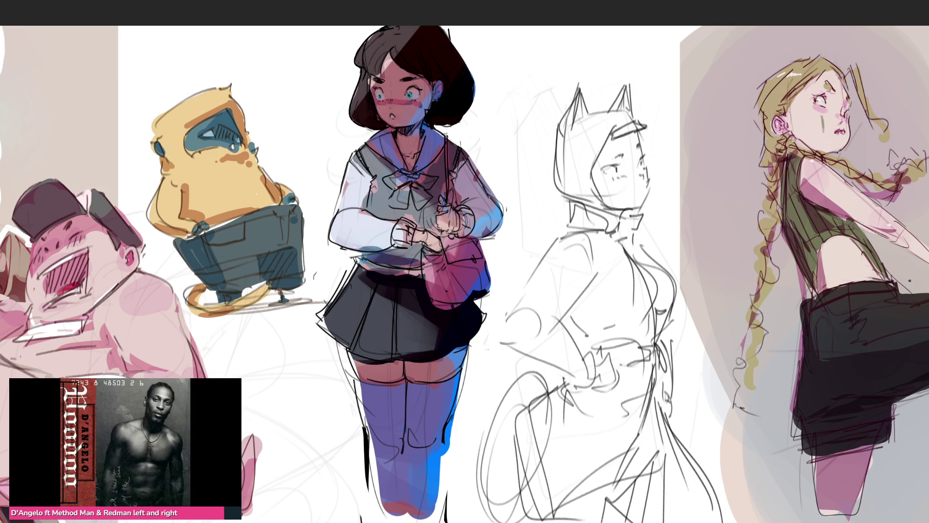
Step: Draw the arm bent with the hand on the hip, waist detail, a chest pocket and collar loops
left_click_drag(500, 341, 553, 329)
mouse_move(566, 238)
left_mouse_down()
mouse_move(513, 325)
mouse_move(501, 325)
mouse_move(576, 376)
left_mouse_up()
left_click_drag(508, 344, 586, 386)
mouse_move(561, 320)
left_mouse_down()
mouse_move(586, 366)
mouse_move(600, 347)
mouse_move(569, 387)
left_mouse_up()
left_click_drag(574, 327, 589, 346)
mouse_move(583, 291)
left_mouse_down()
mouse_move(600, 323)
mouse_move(598, 345)
left_mouse_up()
mouse_move(634, 256)
left_mouse_down()
mouse_move(610, 257)
mouse_move(612, 273)
mouse_move(645, 285)
left_mouse_up()
mouse_move(637, 235)
left_mouse_down()
mouse_move(672, 278)
mouse_move(664, 326)
left_mouse_up()
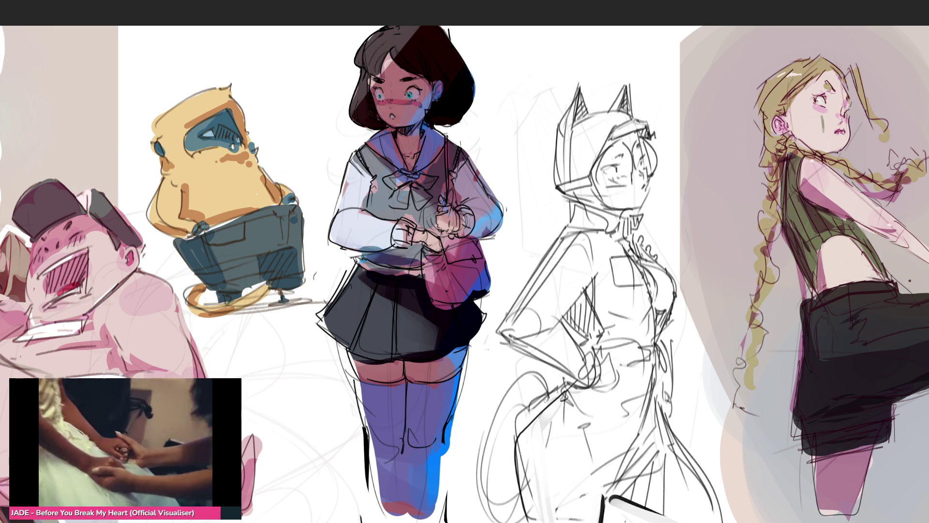
Step: Erase stray strokes at the hip and lighten a stroke near the left leg
left_click_drag(526, 410, 527, 400)
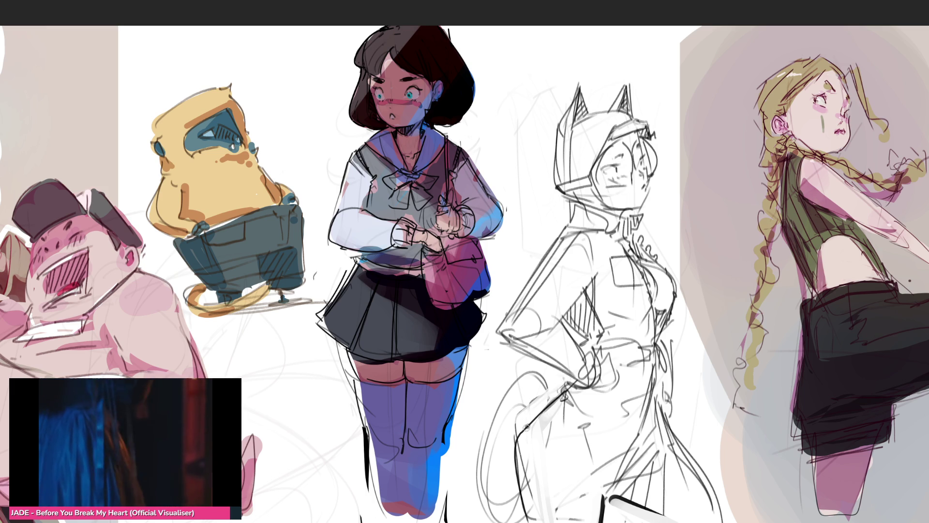
left_click_drag(525, 425, 521, 518)
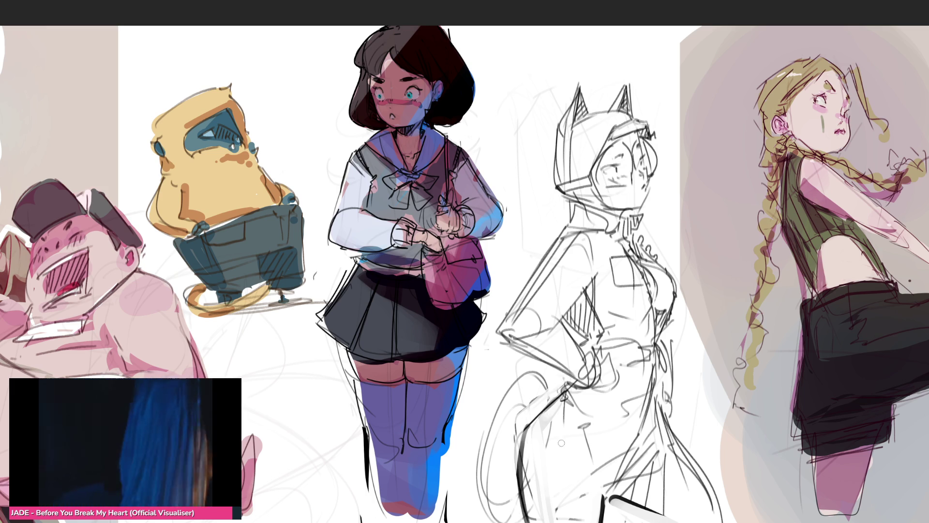
left_click_drag(594, 420, 596, 443)
key("ctrl+z")
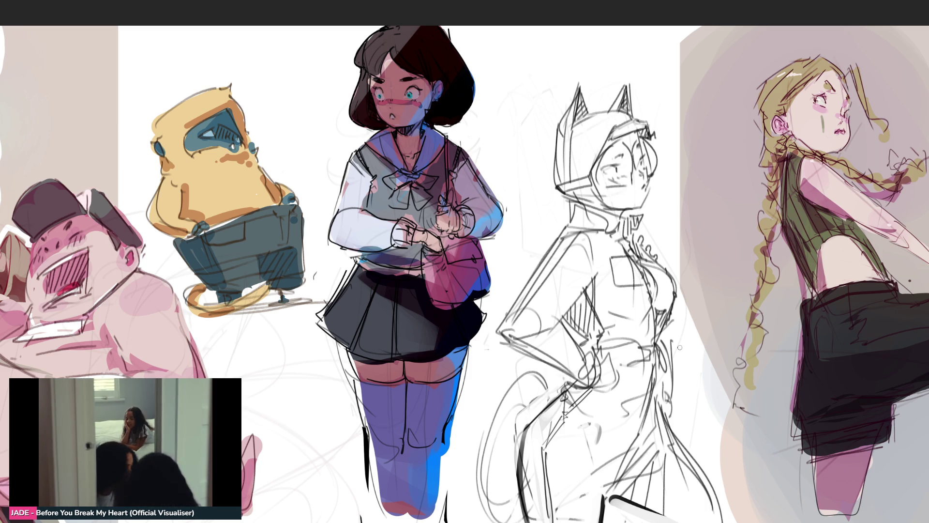
left_click(666, 375)
left_click(667, 357)
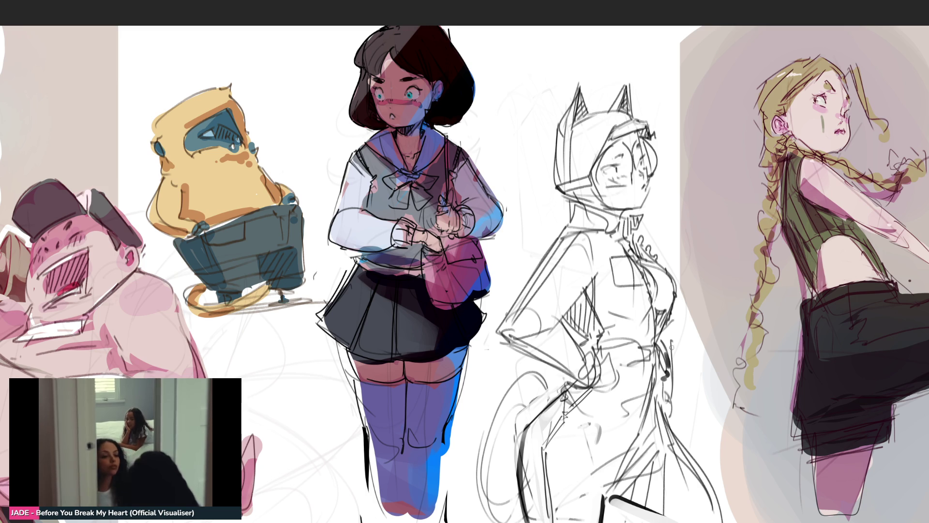
left_click(665, 336)
left_click(664, 339)
key("ctrl+z")
left_click_drag(663, 340, 672, 375)
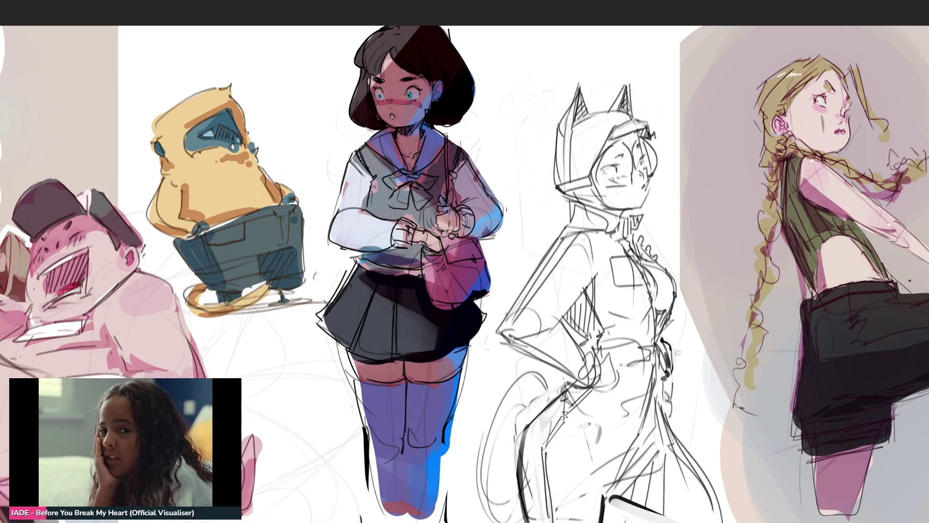
mouse_move(661, 378)
left_mouse_down()
mouse_move(661, 415)
mouse_move(704, 472)
left_mouse_up()
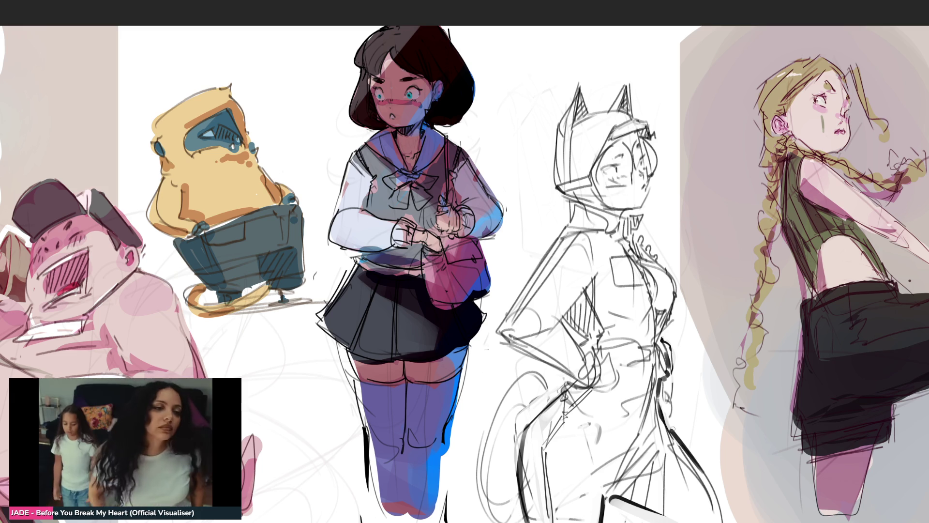
left_click_drag(666, 429, 706, 482)
key("ctrl+z")
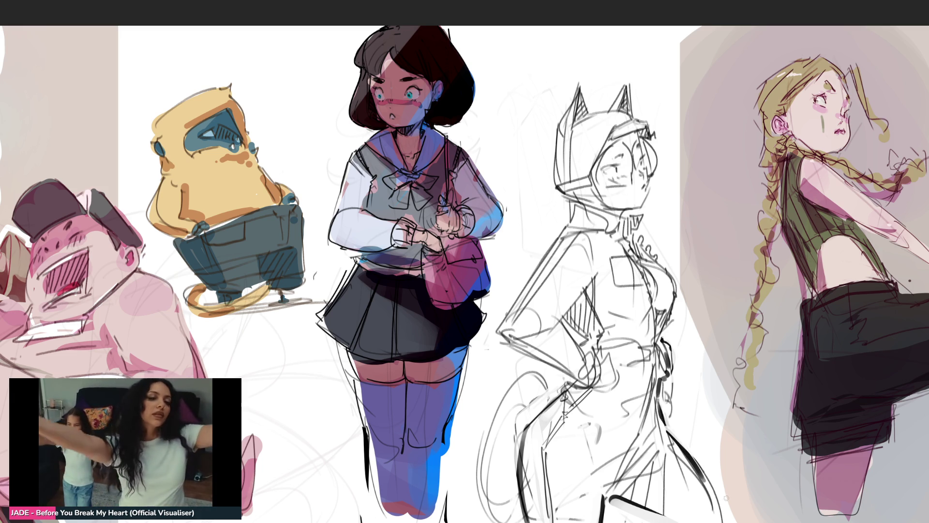
left_click_drag(668, 425, 718, 490)
key("ctrl+z")
key("ctrl+z")
key("ctrl+z")
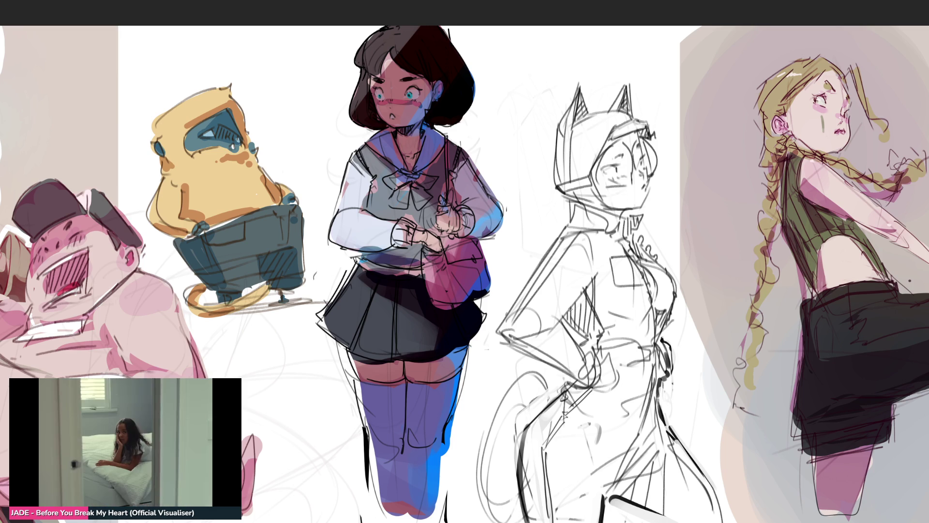
left_click_drag(560, 324, 598, 272)
Step: Hatch dark lines across the cat-girl's arm, extending them further up the arm
left_click_drag(560, 317, 559, 349)
mouse_move(575, 315)
left_mouse_down()
mouse_move(562, 328)
mouse_move(583, 354)
left_mouse_up()
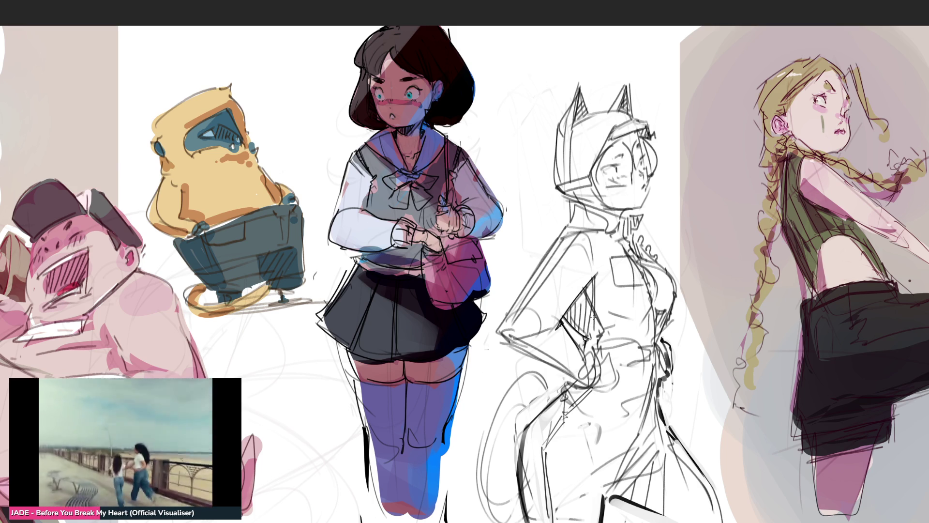
mouse_move(582, 319)
left_mouse_down()
mouse_move(564, 338)
mouse_move(566, 327)
left_mouse_up()
mouse_move(588, 327)
left_mouse_down()
mouse_move(576, 339)
mouse_move(567, 321)
left_mouse_up()
left_click_drag(587, 321, 572, 337)
left_click_drag(594, 275, 564, 316)
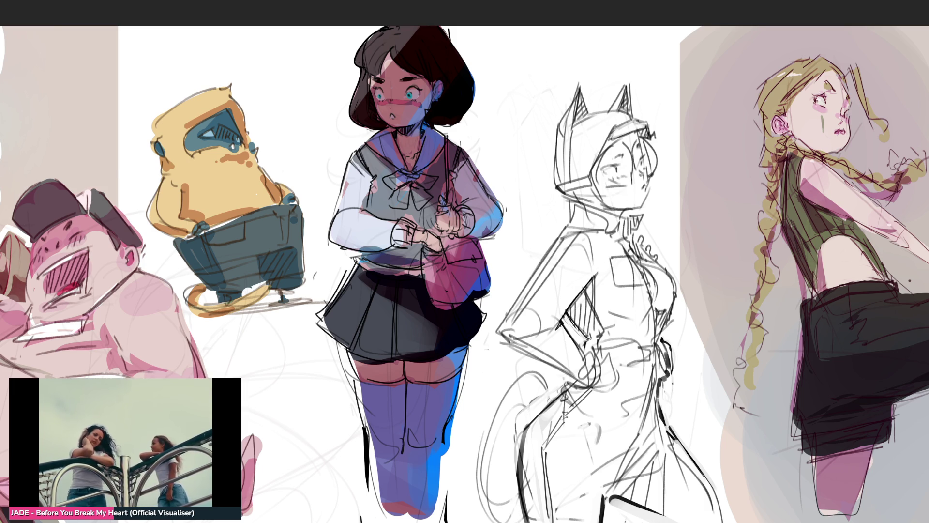
Step: Darken the coat edge with vertical lines, add collar lines, and draw a dark line along the lower leg
left_click_drag(659, 313, 659, 326)
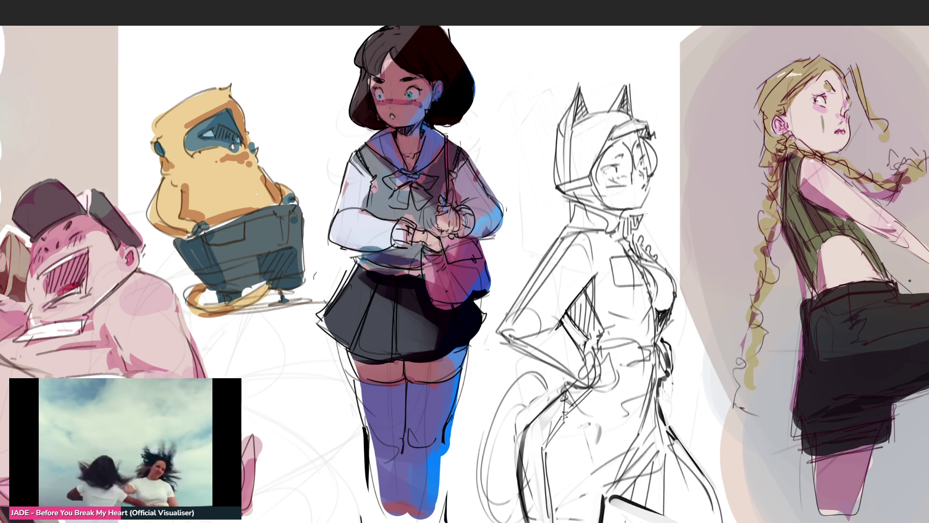
left_click_drag(659, 343, 655, 391)
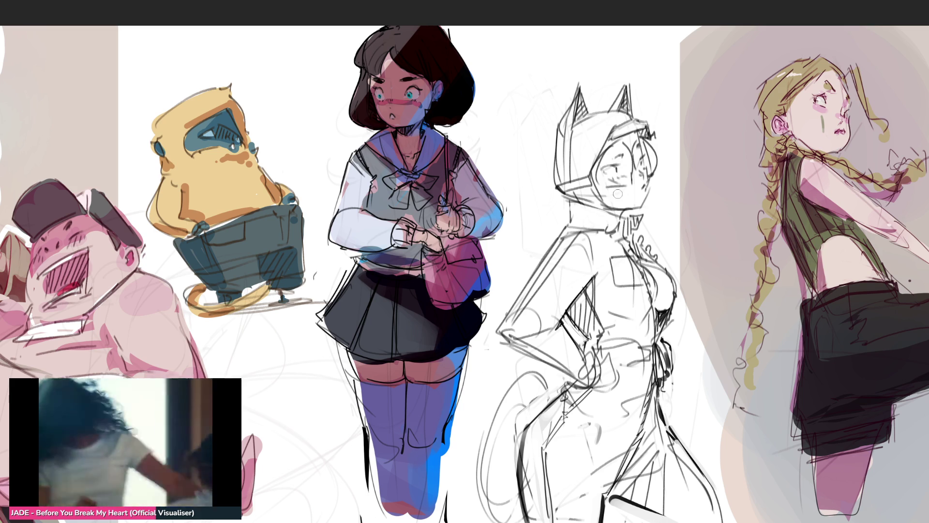
left_click_drag(569, 221, 562, 203)
key("ctrl+z")
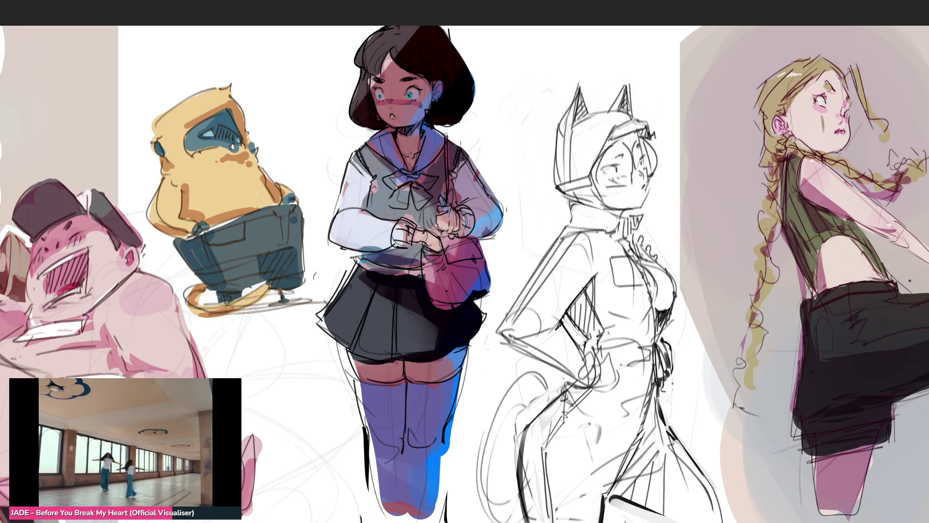
mouse_move(629, 211)
left_mouse_down()
mouse_move(645, 217)
mouse_move(640, 230)
left_mouse_up()
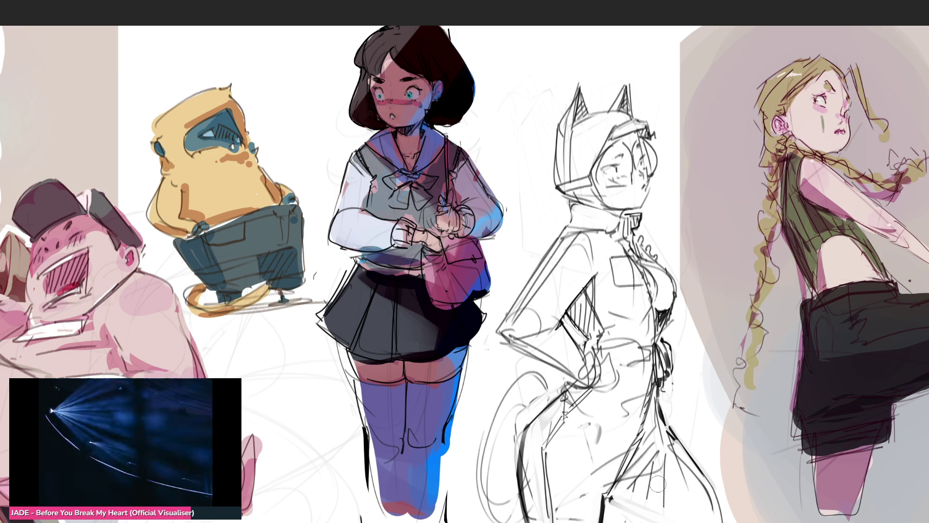
left_click_drag(618, 499, 684, 521)
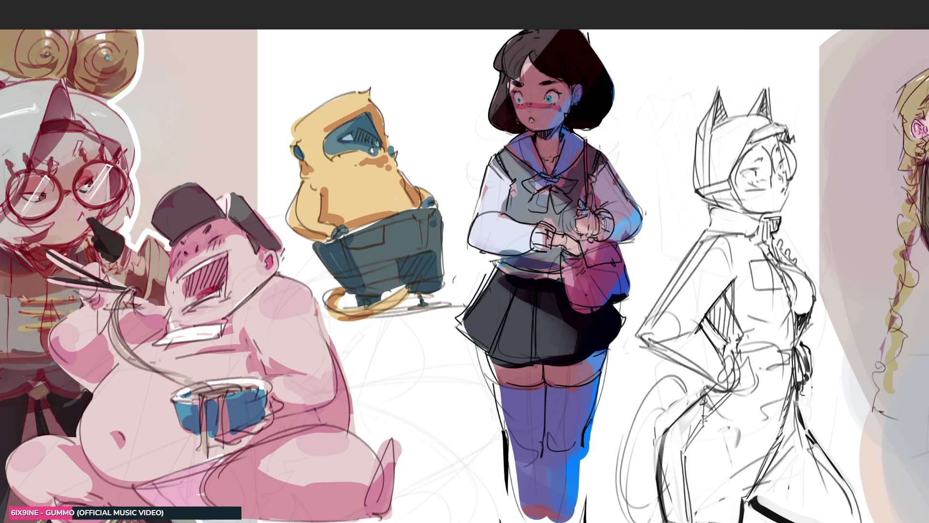
Step: Paint the left and right helmet ears dark grey, removing a stray stroke above the left ear
mouse_move(721, 90)
left_mouse_down()
mouse_move(707, 176)
mouse_move(734, 145)
left_mouse_up()
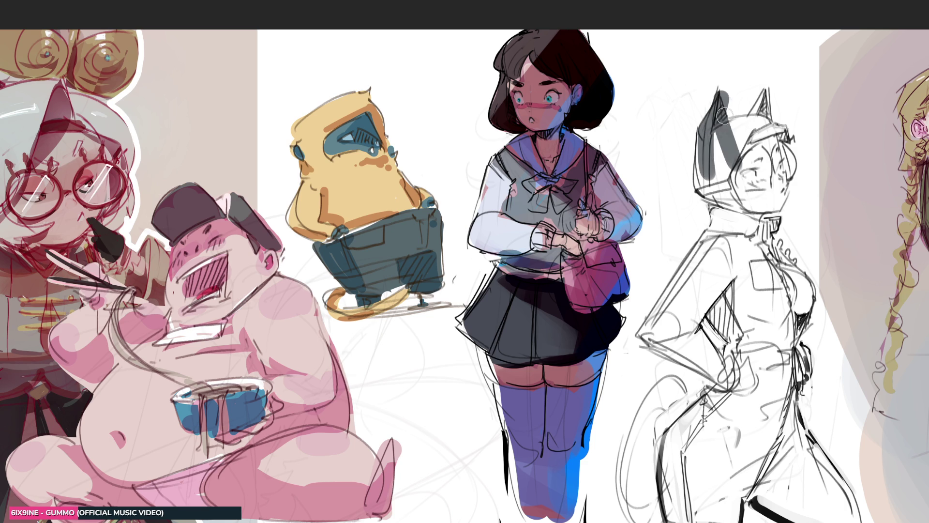
left_click_drag(714, 114, 712, 78)
key("ctrl+z")
mouse_move(763, 87)
left_mouse_down()
mouse_move(747, 116)
mouse_move(760, 130)
mouse_move(707, 143)
mouse_move(707, 196)
mouse_move(712, 169)
mouse_move(724, 164)
mouse_move(714, 177)
mouse_move(709, 135)
mouse_move(706, 163)
left_mouse_up()
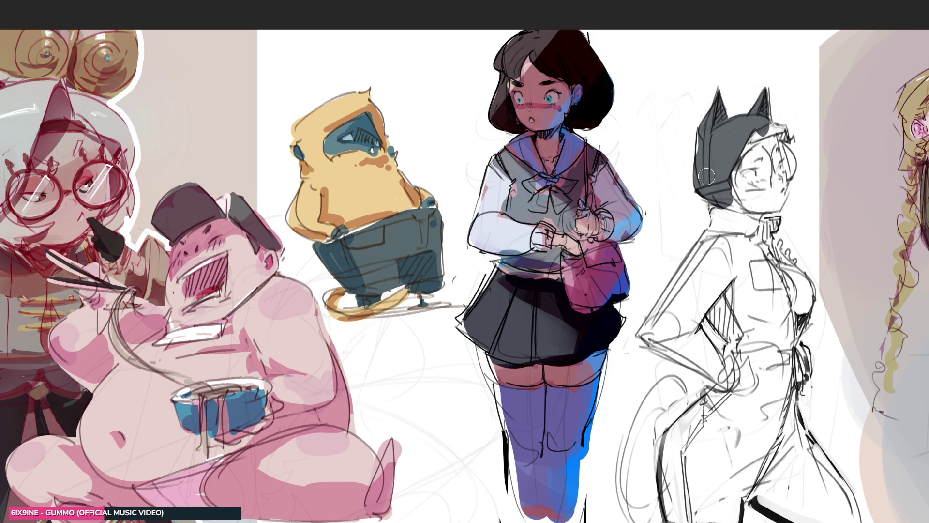
Step: Paint grey over the helmet's side, hair strands, collar, neck, upper arm and shoulder
mouse_move(706, 136)
left_mouse_down()
mouse_move(709, 143)
mouse_move(764, 127)
mouse_move(794, 130)
mouse_move(796, 138)
mouse_move(765, 122)
left_mouse_up()
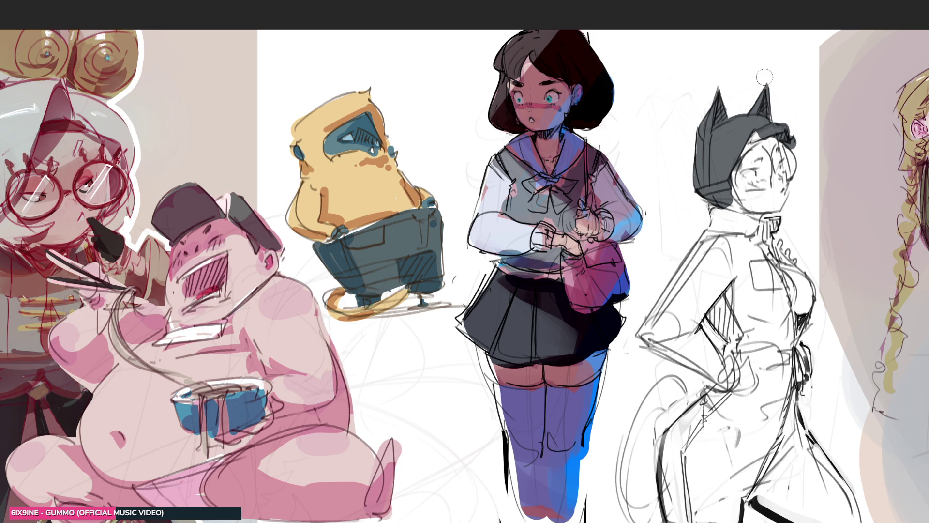
mouse_move(762, 119)
left_mouse_down()
mouse_move(774, 174)
mouse_move(788, 163)
mouse_move(774, 145)
mouse_move(755, 188)
mouse_move(731, 174)
mouse_move(755, 200)
mouse_move(777, 201)
mouse_move(733, 204)
mouse_move(749, 232)
mouse_move(800, 177)
mouse_move(793, 196)
mouse_move(779, 187)
left_mouse_up()
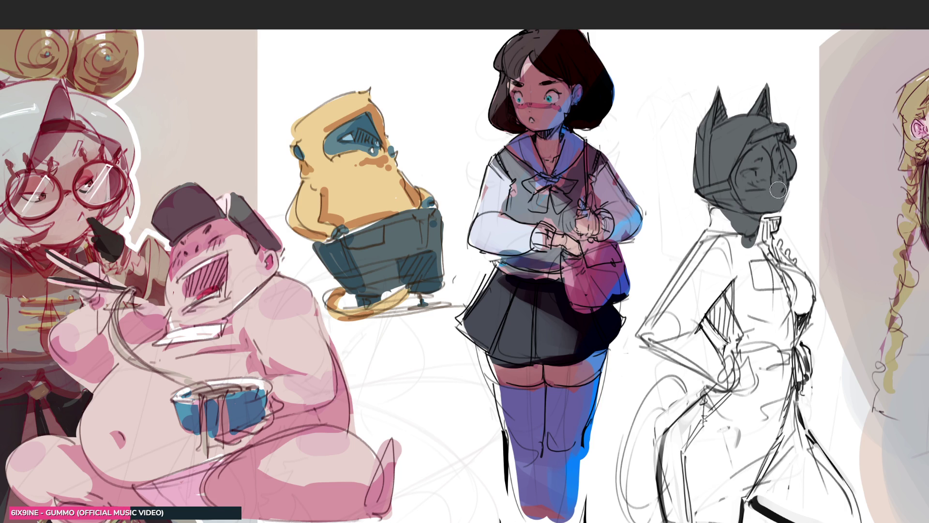
mouse_move(764, 226)
left_mouse_down()
mouse_move(774, 223)
mouse_move(771, 232)
mouse_move(793, 213)
left_mouse_up()
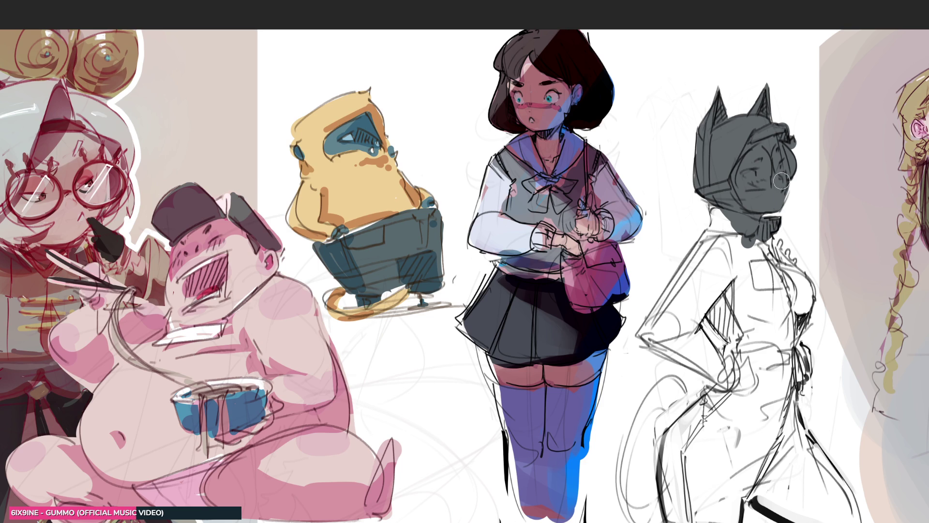
mouse_move(719, 213)
left_mouse_down()
mouse_move(727, 244)
mouse_move(710, 242)
left_mouse_up()
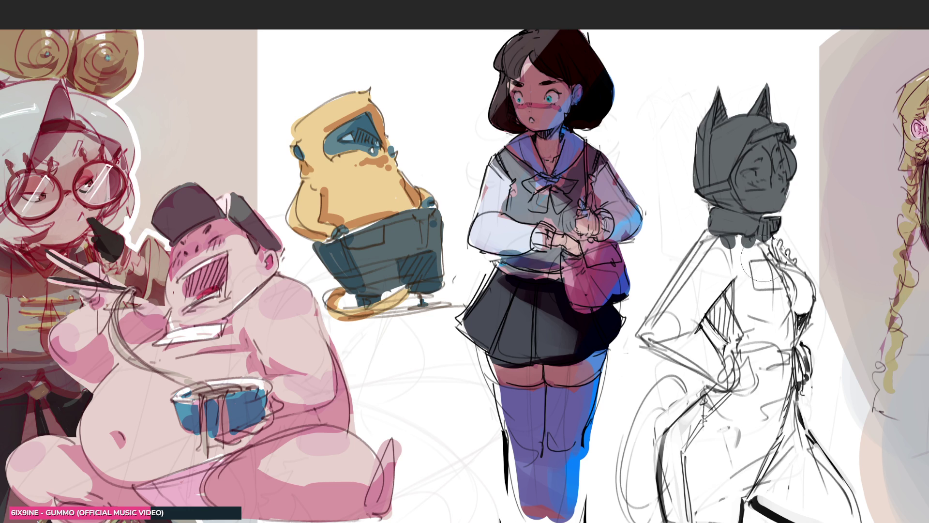
mouse_move(745, 247)
left_mouse_down()
mouse_move(716, 257)
mouse_move(668, 327)
left_mouse_up()
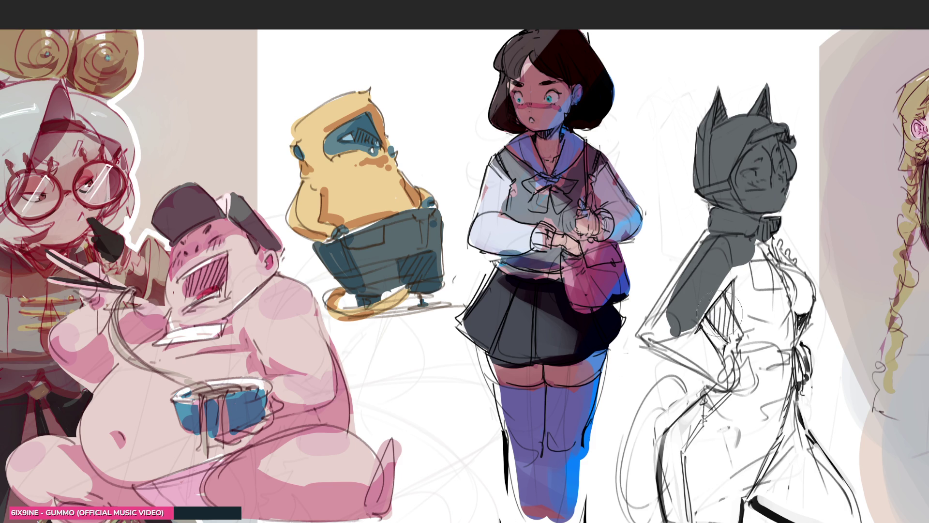
mouse_move(747, 266)
left_mouse_down()
mouse_move(742, 288)
mouse_move(726, 262)
mouse_move(716, 281)
mouse_move(714, 240)
mouse_move(676, 294)
mouse_move(695, 275)
mouse_move(678, 334)
mouse_move(705, 361)
mouse_move(678, 322)
mouse_move(708, 359)
mouse_move(698, 351)
mouse_move(698, 265)
mouse_move(663, 320)
mouse_move(694, 300)
left_mouse_up()
Step: Fill the chest, torso, arm and hip grey, erase overspill, and add darker hip shading
mouse_move(719, 240)
left_mouse_down()
mouse_move(728, 266)
mouse_move(750, 257)
mouse_move(803, 299)
left_mouse_up()
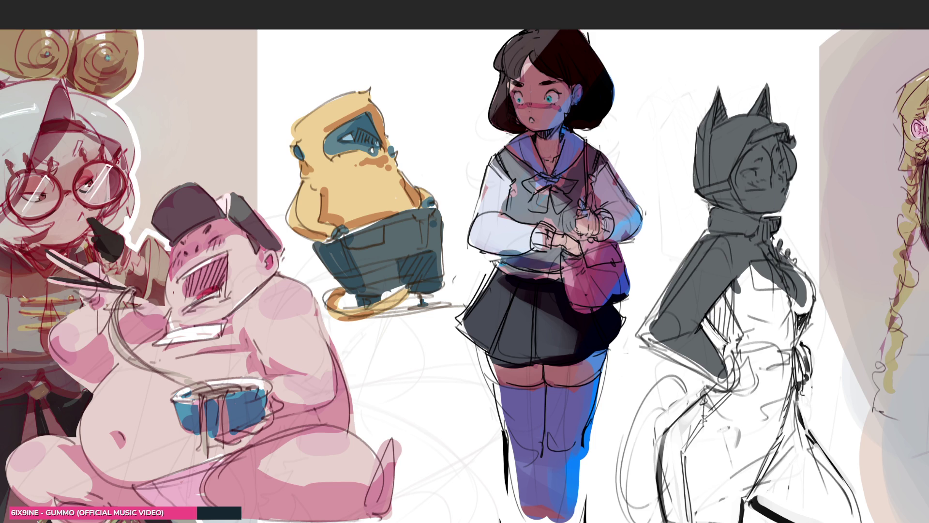
mouse_move(803, 278)
left_mouse_down()
mouse_move(811, 312)
mouse_move(804, 291)
mouse_move(798, 315)
left_mouse_up()
mouse_move(754, 264)
left_mouse_down()
mouse_move(767, 314)
mouse_move(726, 324)
mouse_move(731, 287)
mouse_move(769, 354)
mouse_move(781, 404)
mouse_move(800, 352)
left_mouse_up()
mouse_move(738, 345)
left_mouse_down()
mouse_move(709, 430)
mouse_move(692, 361)
mouse_move(661, 319)
mouse_move(668, 286)
left_mouse_up()
mouse_move(774, 356)
left_mouse_down()
mouse_move(735, 355)
mouse_move(738, 346)
mouse_move(728, 397)
mouse_move(750, 387)
mouse_move(784, 412)
mouse_move(757, 465)
mouse_move(721, 425)
mouse_move(696, 416)
mouse_move(686, 425)
mouse_move(672, 484)
mouse_move(713, 484)
mouse_move(699, 429)
mouse_move(723, 504)
mouse_move(745, 499)
mouse_move(749, 457)
mouse_move(795, 483)
mouse_move(767, 486)
mouse_move(774, 503)
mouse_move(811, 511)
mouse_move(818, 460)
mouse_move(822, 484)
mouse_move(803, 462)
mouse_move(854, 513)
left_mouse_up()
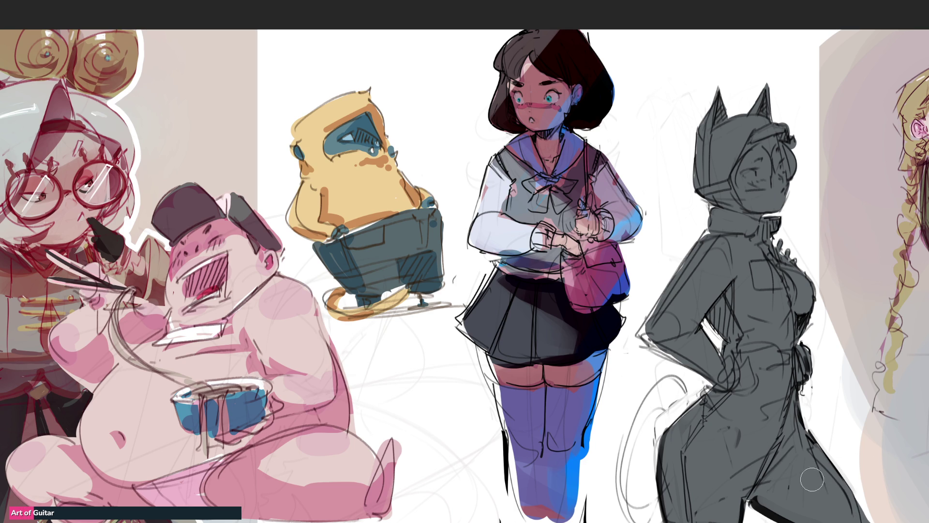
mouse_move(730, 436)
left_mouse_down()
mouse_move(711, 395)
mouse_move(681, 438)
mouse_move(682, 426)
left_mouse_up()
Step: Shade the grey figure's waist darker and begin the skin-tone fill on the cat-hood face
mouse_move(770, 379)
left_mouse_down()
mouse_move(804, 352)
mouse_move(744, 329)
mouse_move(685, 289)
mouse_move(659, 320)
mouse_move(706, 249)
mouse_move(660, 334)
mouse_move(743, 382)
mouse_move(721, 368)
left_mouse_up()
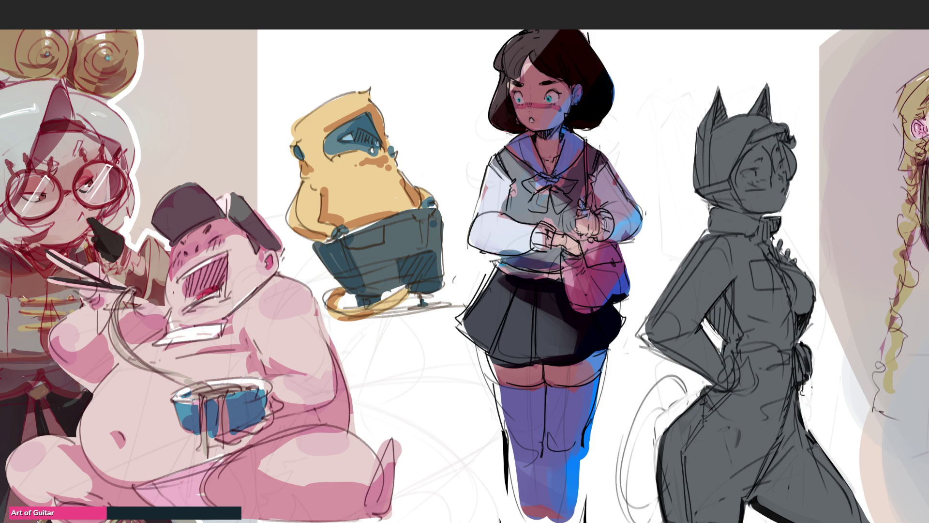
mouse_move(749, 160)
left_mouse_down()
mouse_move(755, 150)
mouse_move(740, 203)
mouse_move(769, 204)
mouse_move(777, 150)
mouse_move(765, 140)
mouse_move(782, 133)
left_mouse_up()
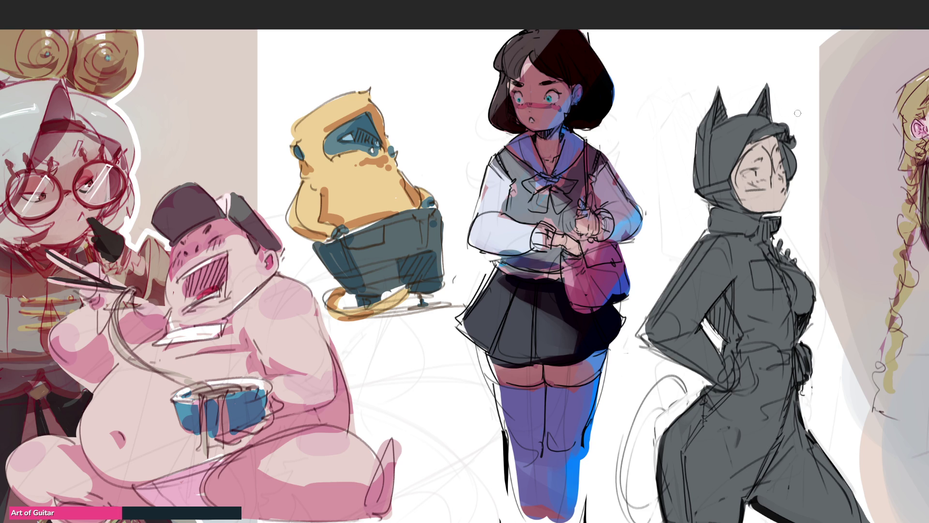
Step: Add skin tone to the chest opening and start darkening the cat-suit figure's hood
mouse_move(789, 270)
left_mouse_down()
mouse_move(796, 307)
mouse_move(790, 274)
mouse_move(803, 308)
mouse_move(805, 285)
mouse_move(803, 294)
left_mouse_up()
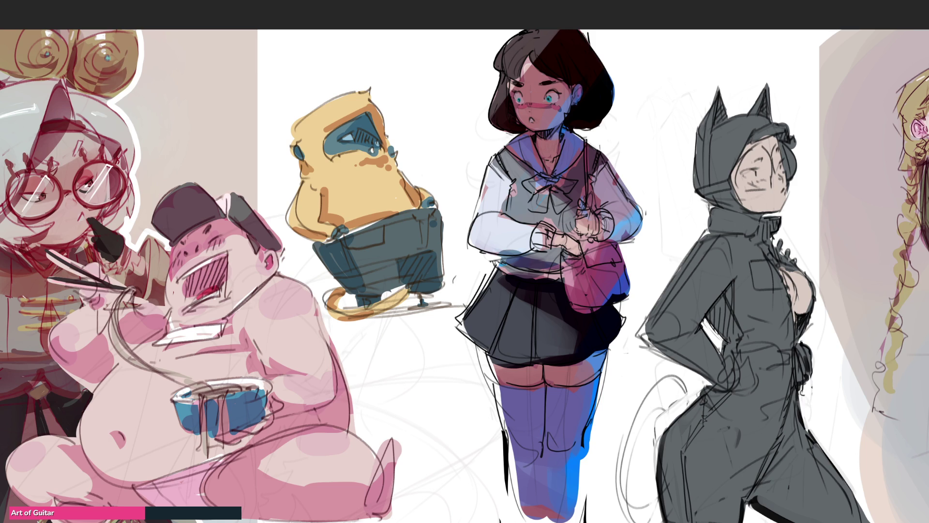
mouse_move(725, 121)
left_mouse_down()
mouse_move(701, 193)
mouse_move(725, 189)
mouse_move(705, 197)
mouse_move(740, 232)
mouse_move(726, 208)
mouse_move(766, 223)
mouse_move(726, 227)
mouse_move(774, 232)
mouse_move(687, 261)
mouse_move(692, 296)
mouse_move(788, 237)
left_mouse_up()
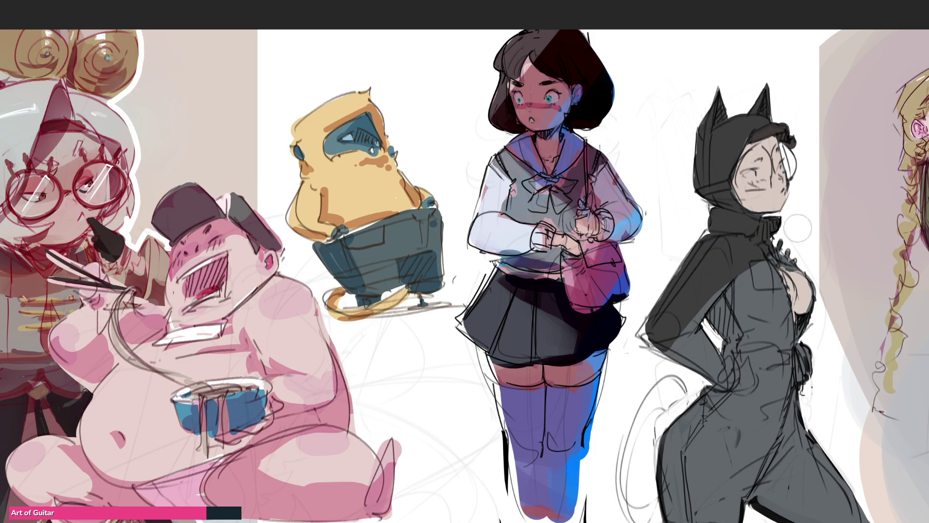
Step: Paint near-black shadow down the chest and torso and across the waist and hip
mouse_move(726, 260)
left_mouse_down()
mouse_move(757, 263)
mouse_move(748, 265)
mouse_move(716, 329)
mouse_move(658, 349)
mouse_move(679, 385)
left_mouse_up()
mouse_move(747, 354)
left_mouse_down()
mouse_move(687, 387)
mouse_move(832, 339)
mouse_move(817, 332)
mouse_move(701, 441)
mouse_move(774, 370)
mouse_move(772, 435)
mouse_move(823, 462)
mouse_move(856, 518)
left_mouse_up()
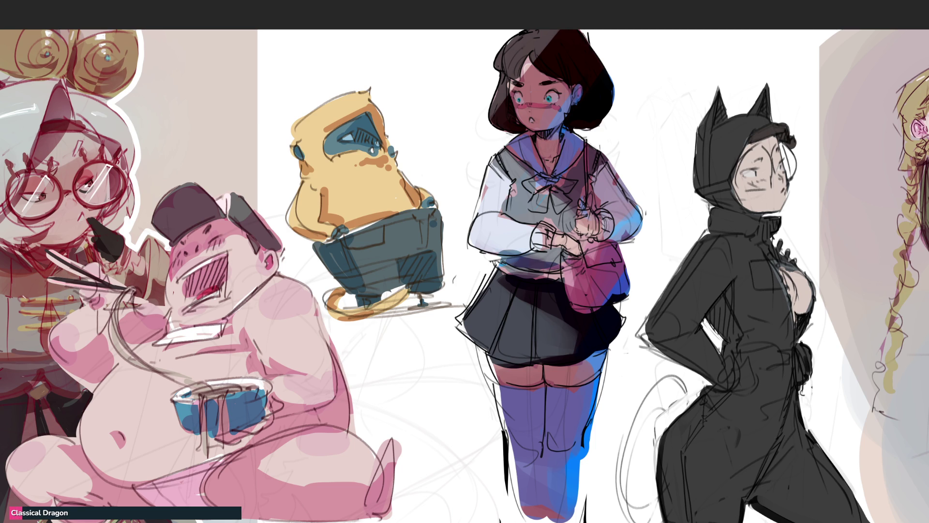
Step: Brush pink blush on both cheeks, paint yellow over the eyes, and darken the lower leg
mouse_move(750, 183)
left_mouse_down()
mouse_move(783, 184)
mouse_move(781, 156)
left_mouse_up()
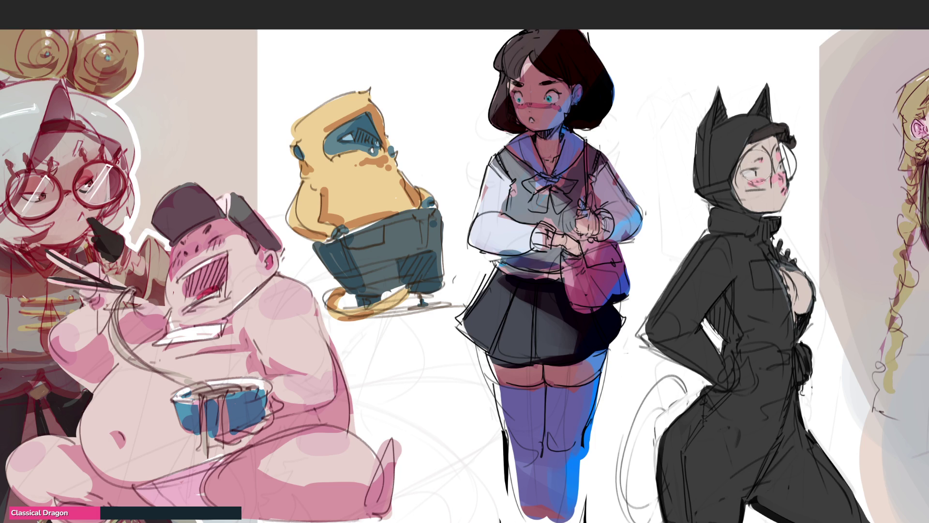
mouse_move(741, 177)
left_mouse_down()
mouse_move(762, 154)
mouse_move(771, 170)
mouse_move(794, 172)
mouse_move(796, 143)
left_mouse_up()
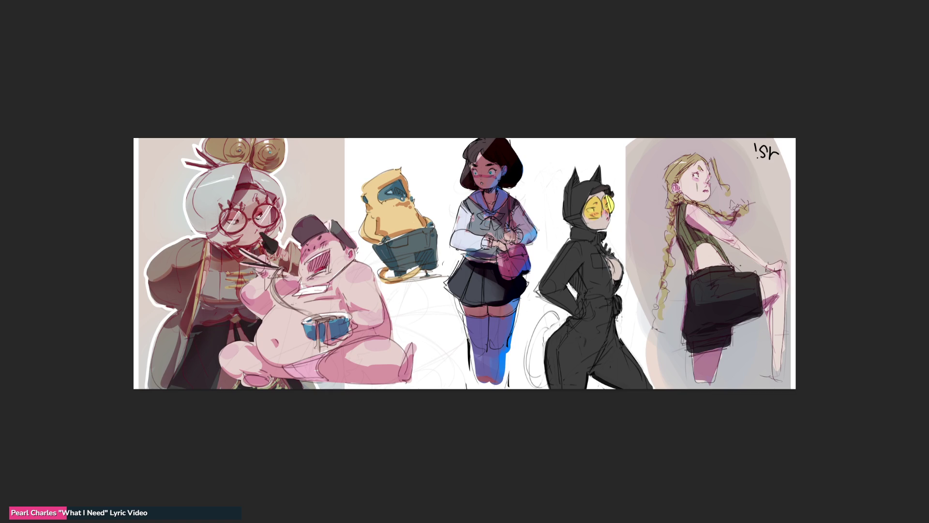
left_click_drag(612, 353, 595, 387)
Step: With a smaller brush, deepen dark shading on the lower leg, collar and hip
mouse_move(633, 363)
left_mouse_down()
mouse_move(607, 380)
mouse_move(624, 353)
left_mouse_up()
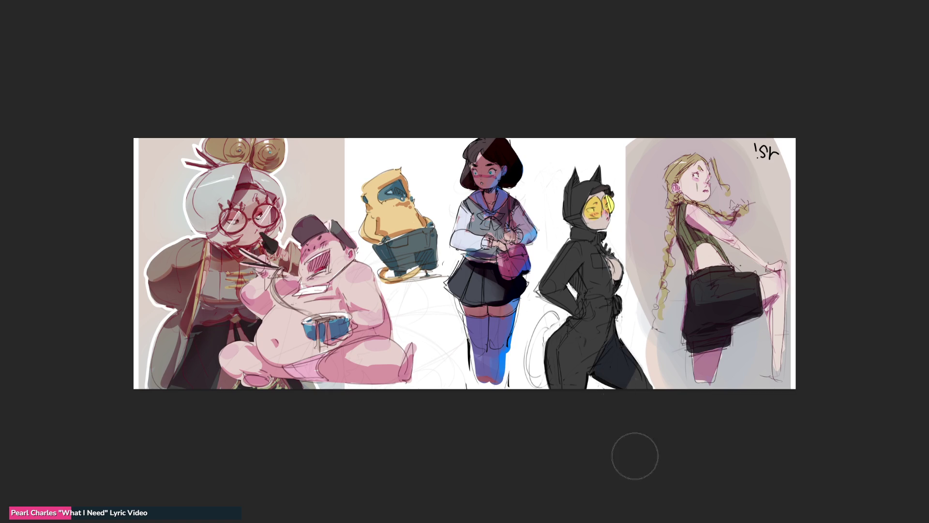
key("bracketleft")
key("bracketleft")
key("bracketleft")
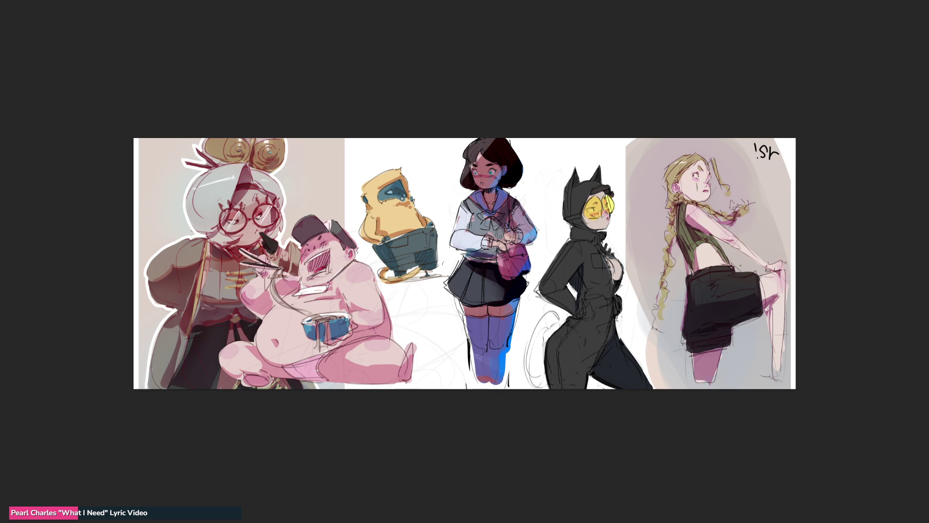
left_click_drag(596, 227, 604, 231)
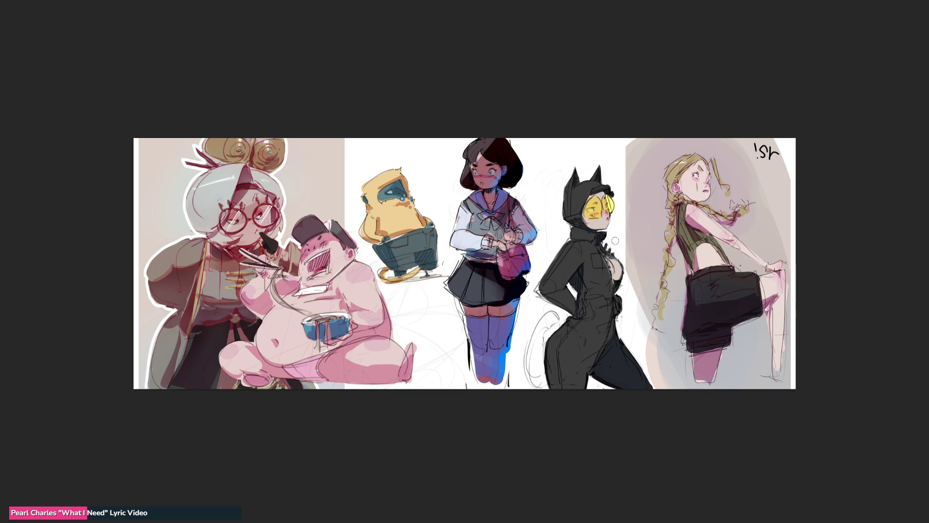
left_click_drag(600, 246, 619, 248)
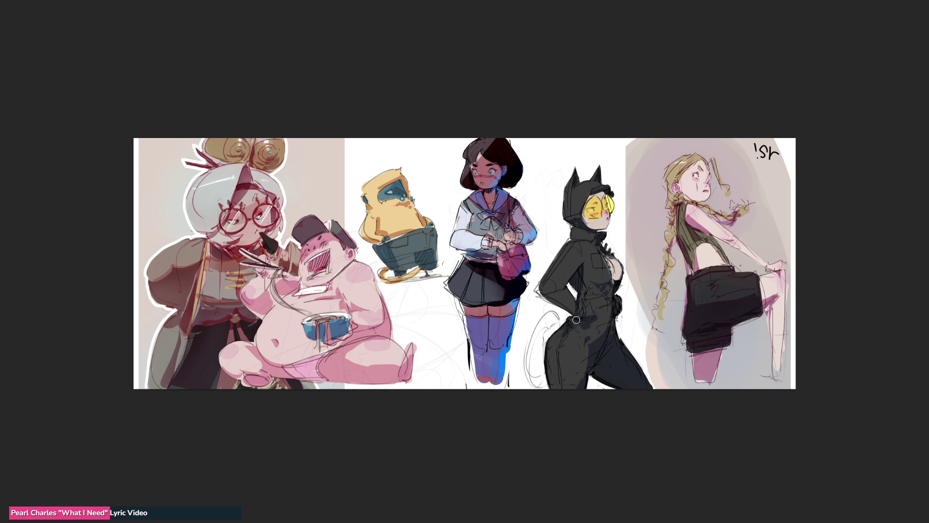
left_click_drag(562, 334, 573, 338)
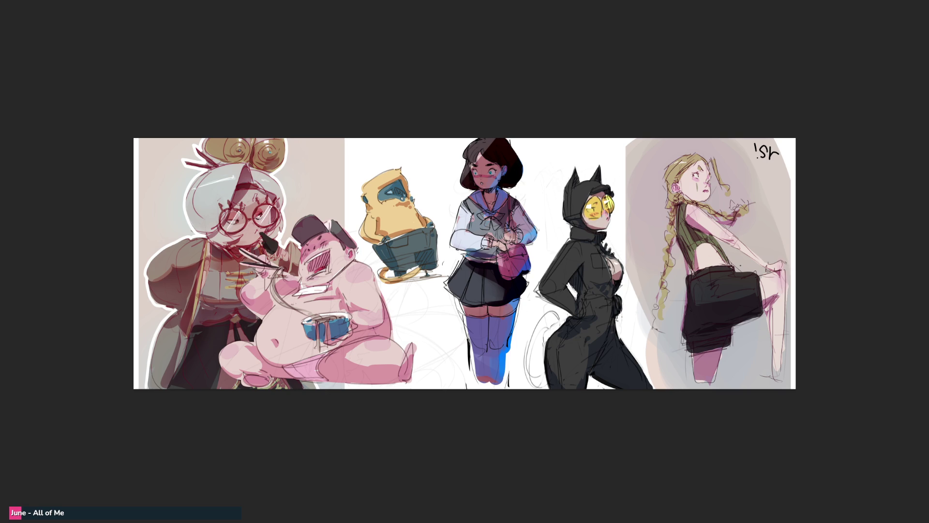
Step: Try light-blue highlights on the hood edge, hood and shoulder-arm, undoing each attempt
left_click_drag(594, 166, 573, 223)
key("ctrl+z")
left_click_drag(567, 195, 586, 187)
key("ctrl+z")
left_click_drag(578, 245, 556, 275)
key("ctrl+z")
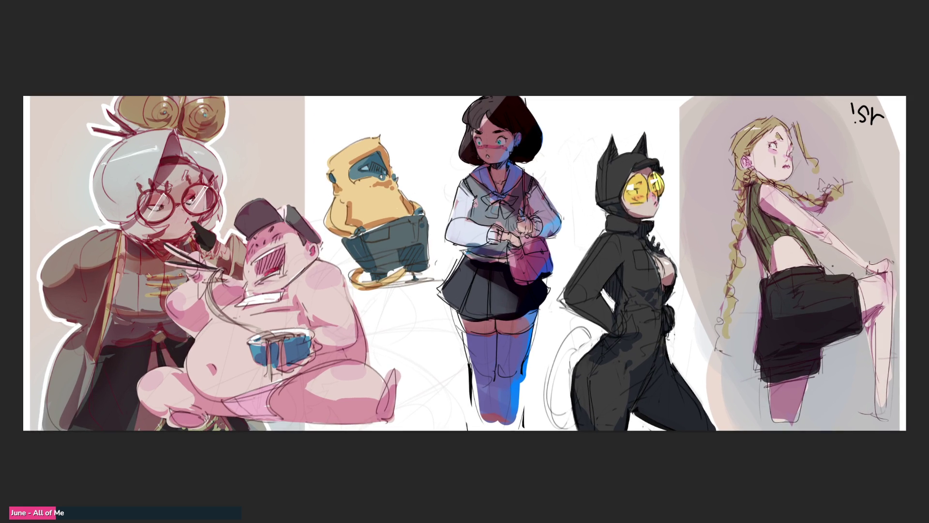
mouse_move(550, 110)
left_mouse_down()
mouse_move(554, 137)
mouse_move(575, 106)
mouse_move(589, 118)
mouse_move(562, 155)
left_mouse_up()
Step: Hand-letter N and D below the E, then small 'ing' letters beneath
left_click_drag(561, 138, 580, 160)
left_click_drag(580, 160, 583, 130)
left_click_drag(553, 164, 561, 192)
mouse_move(547, 167)
left_mouse_down()
mouse_move(568, 195)
mouse_move(570, 231)
left_mouse_up()
left_click_drag(572, 231, 552, 266)
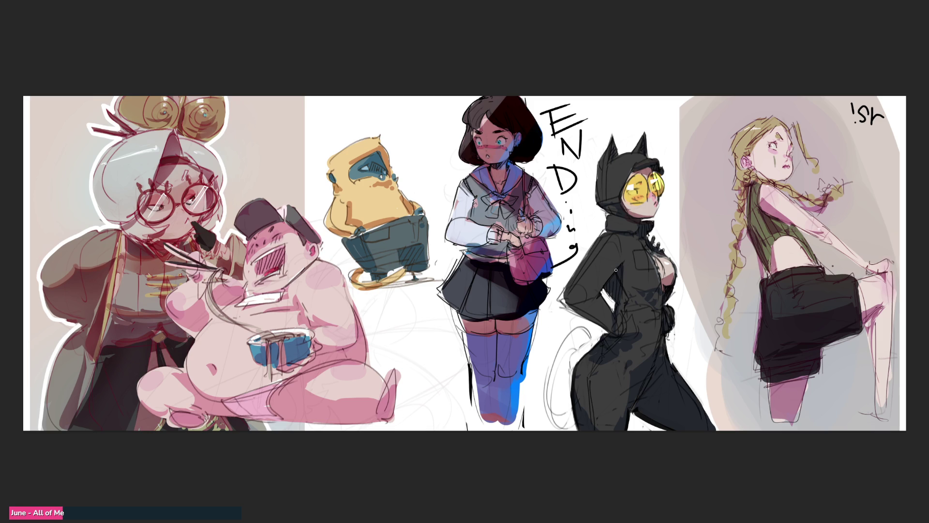